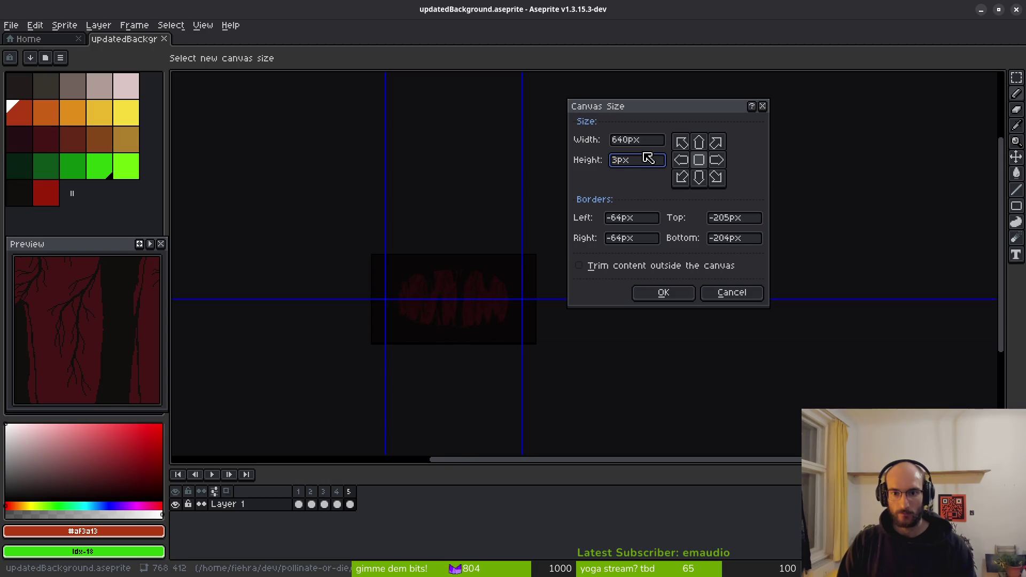
- Resize the background canvas height to 360 px and save the file
text(60)
click(663, 299)
key(ctrl+s)
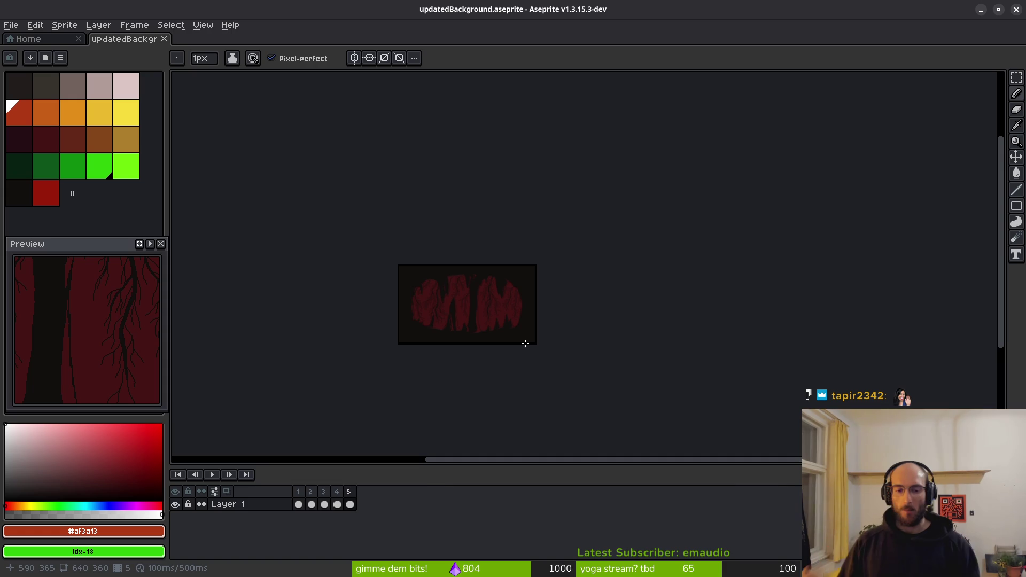
drag(497, 333, 510, 309)
key(ctrl+s)
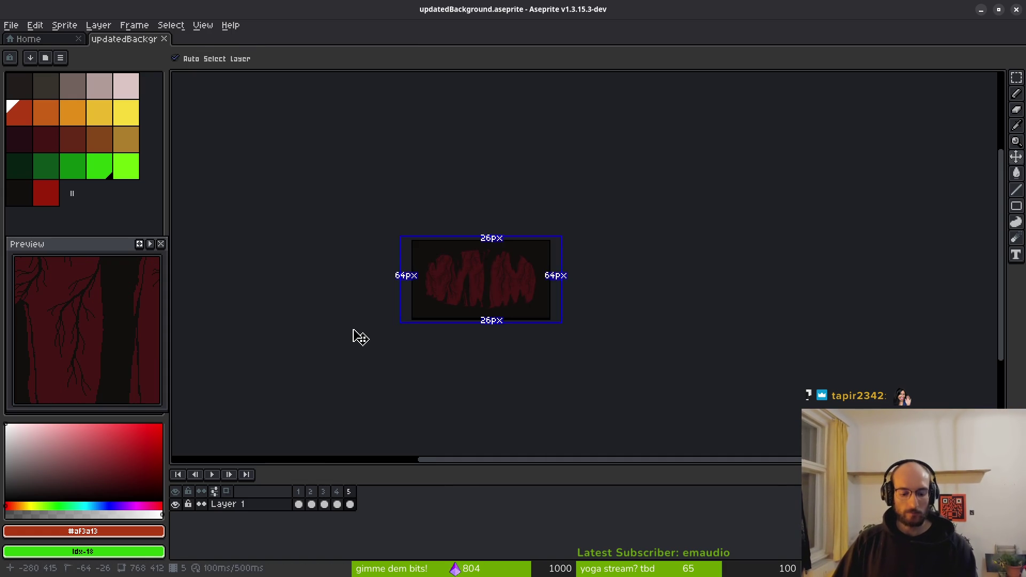
- Generate the background sprite sheet and begin exporting it as an image
key(ctrl+e)
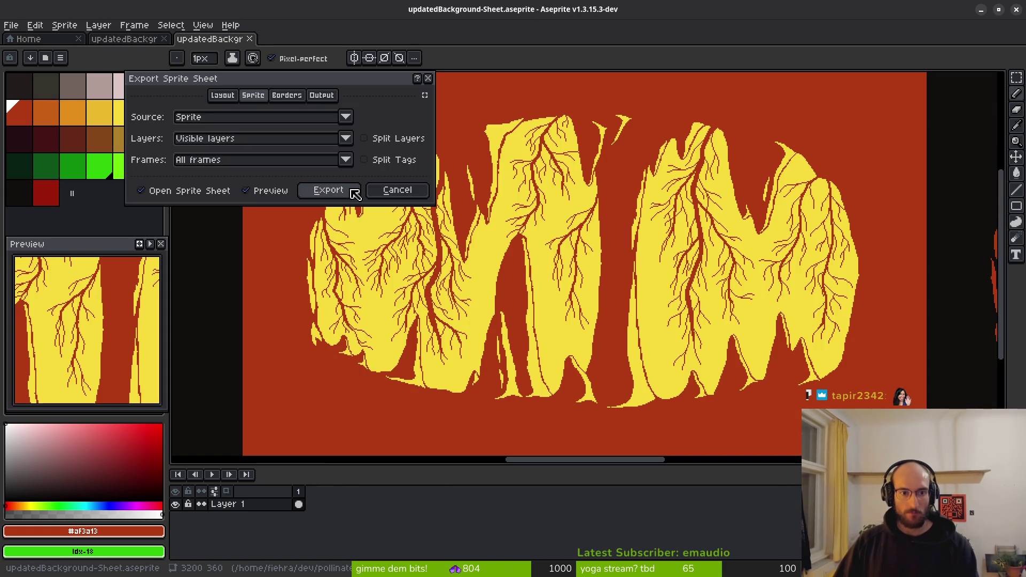
click(350, 190)
key(ctrl+shift+e)
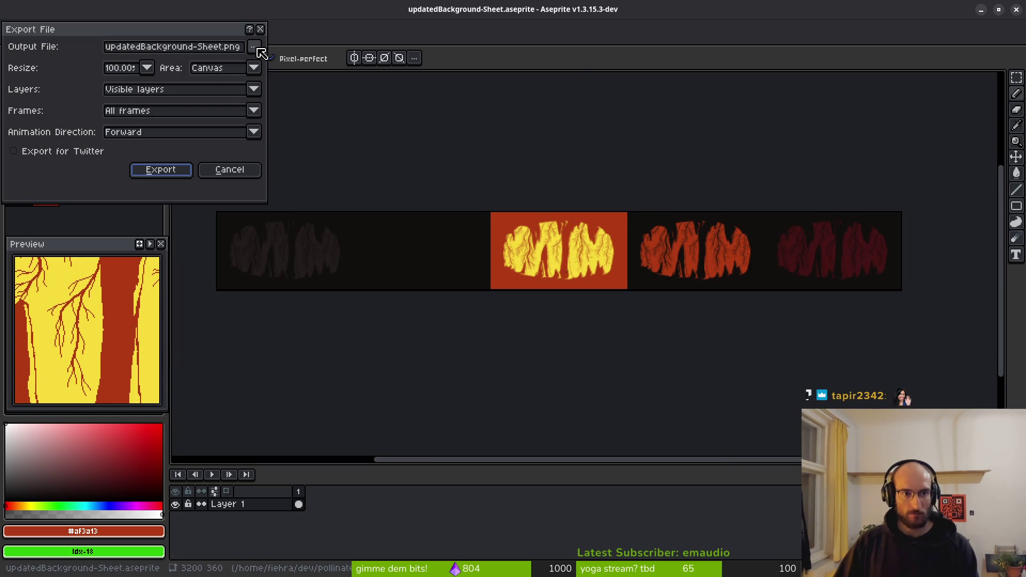
click(255, 48)
click(280, 63)
- Overwrite assets/art/updatedBackground-Sheet.png with the exported sheet, then close both documents
click(53, 50)
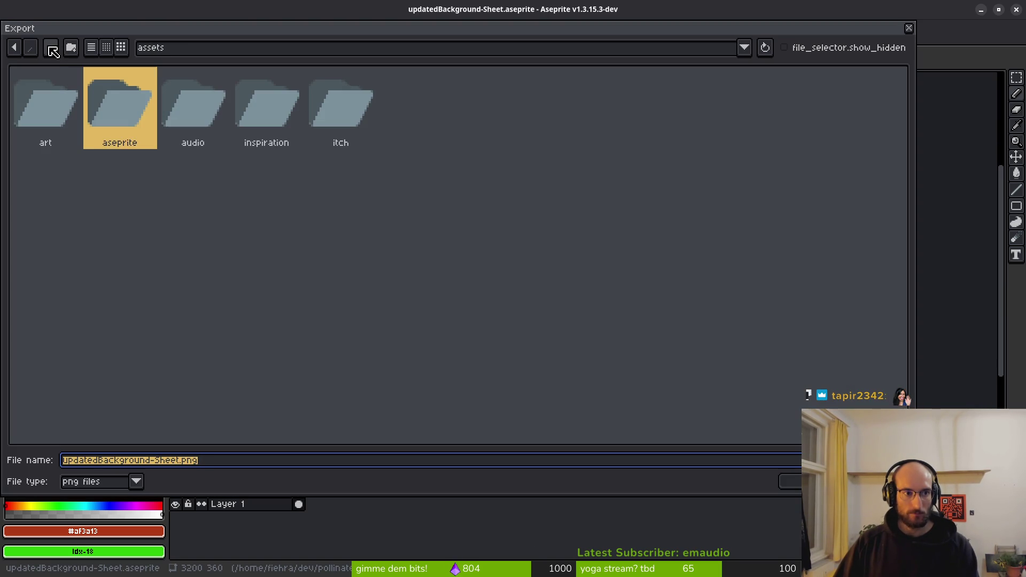
double_click(123, 105)
double_click(78, 113)
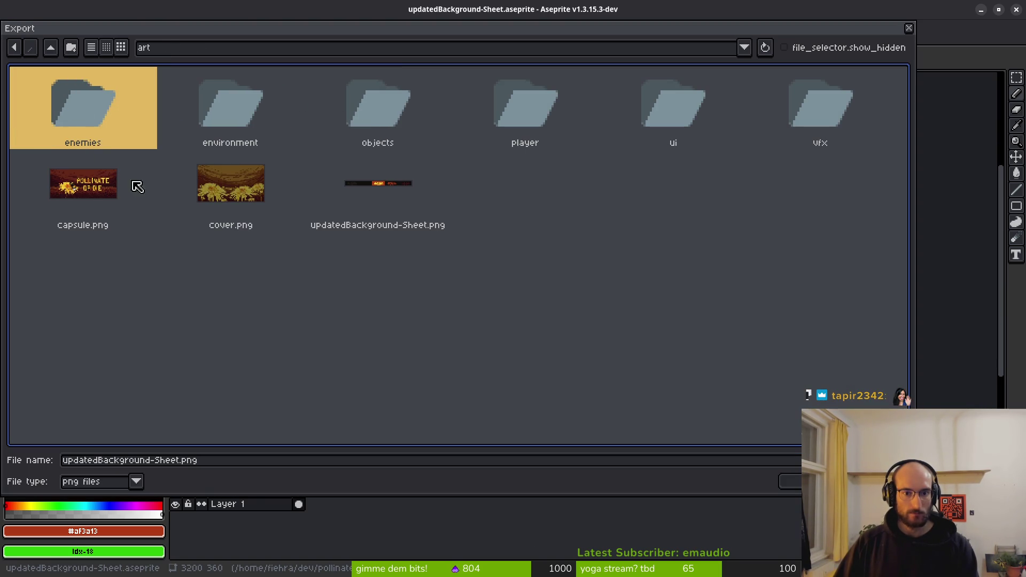
click(429, 186)
click(790, 480)
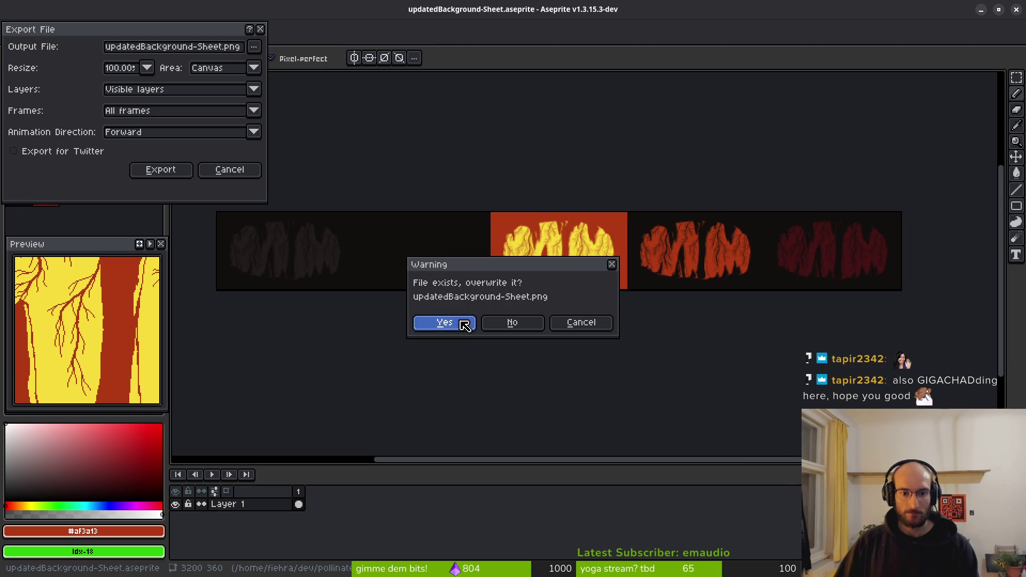
click(460, 322)
click(171, 174)
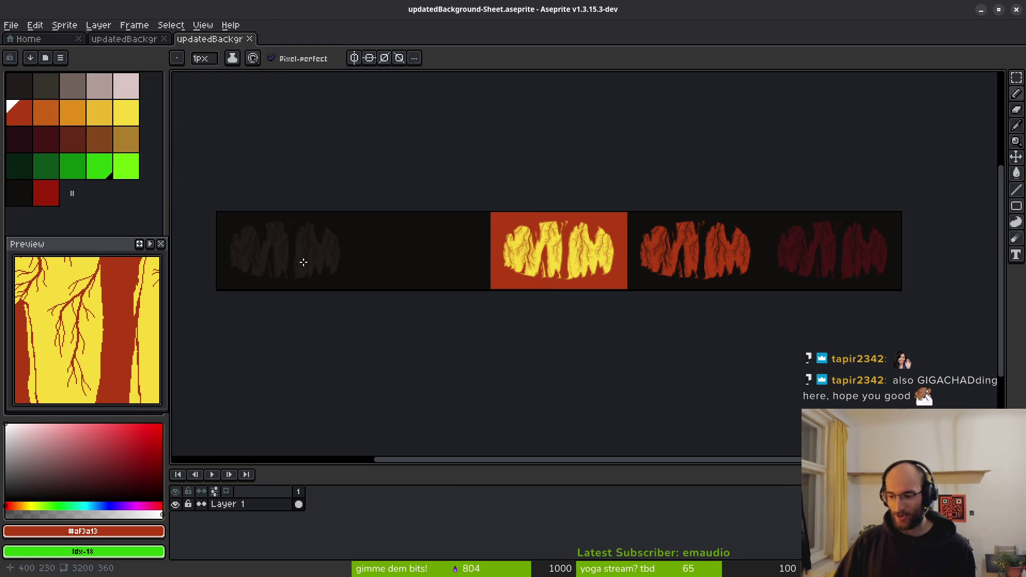
click(250, 39)
middle_click(132, 43)
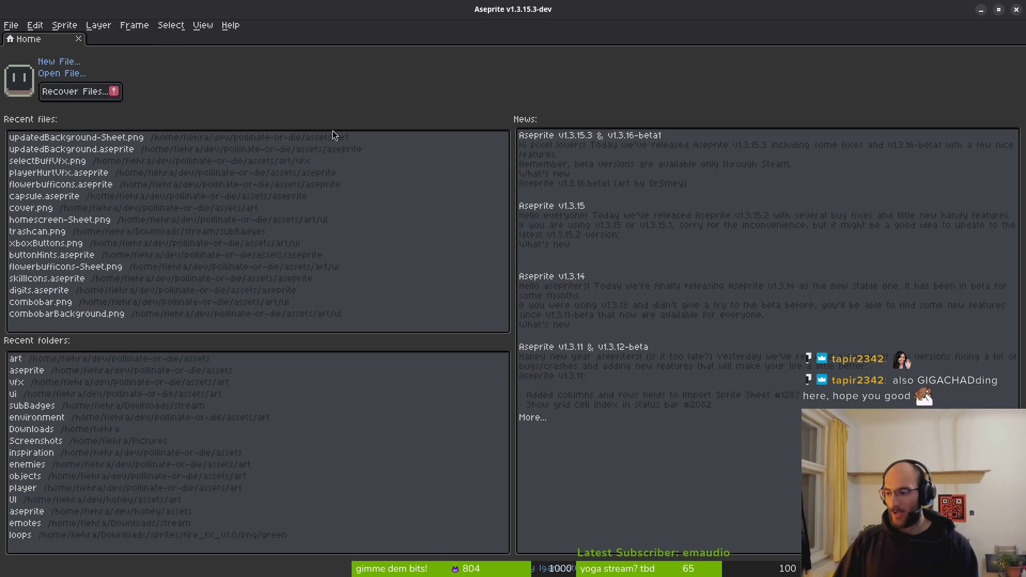
- Run the pollen game from Godot, start it, and fly the bee into the cave level
key(alt+Tab)
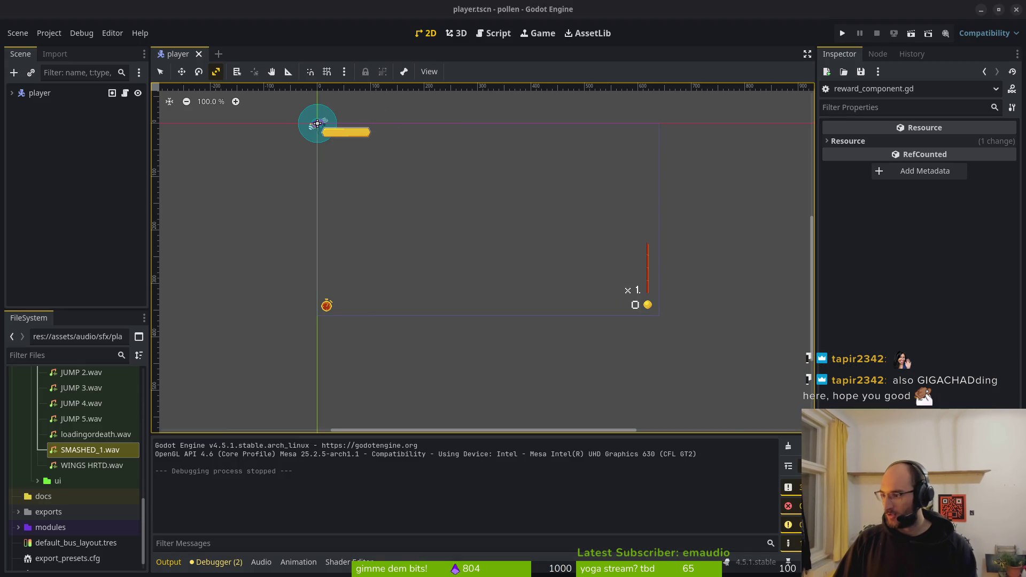
click(463, 267)
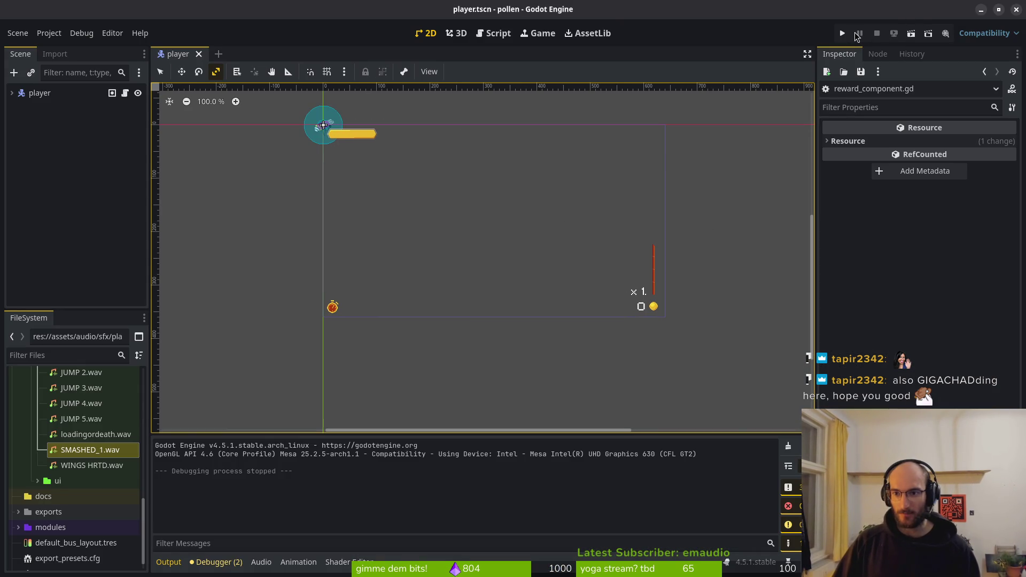
click(842, 34)
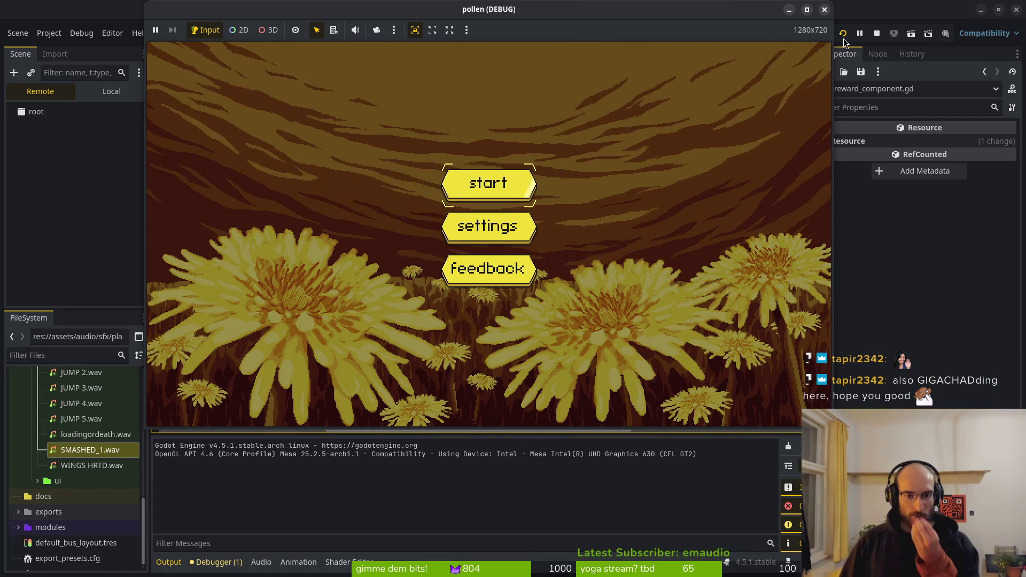
key(Return)
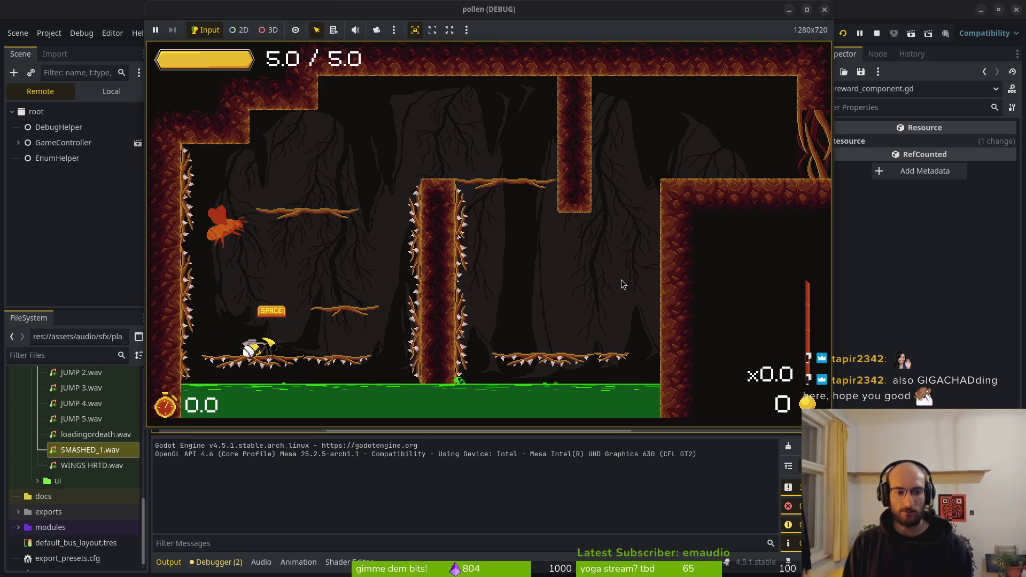
key(Right)
key(space)
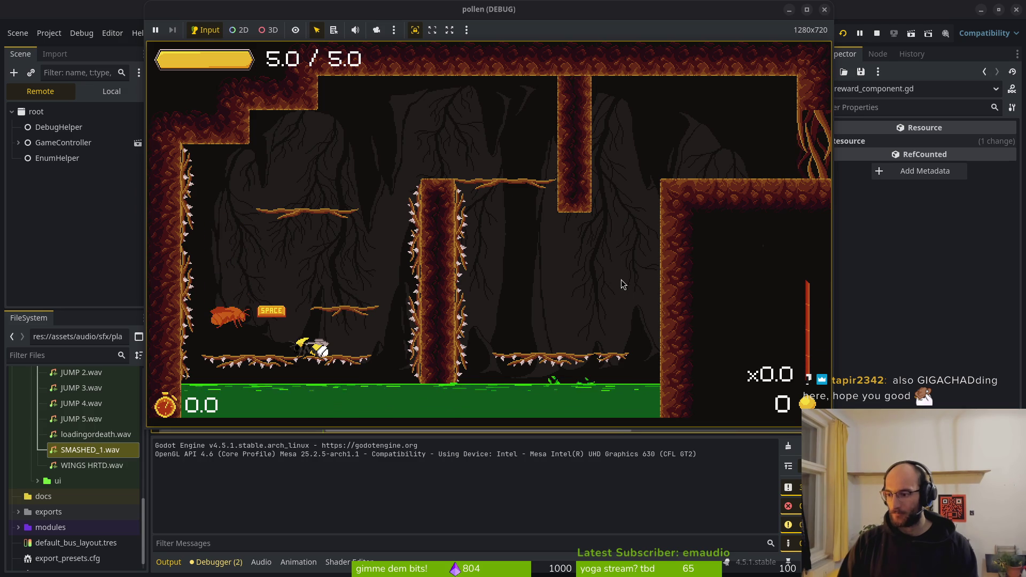
- Leave the game window and open a new terminal with Ctrl+Alt+T
key(alt+Tab)
key(super)
key(Escape)
key(ctrl+alt+t)
key(Return)
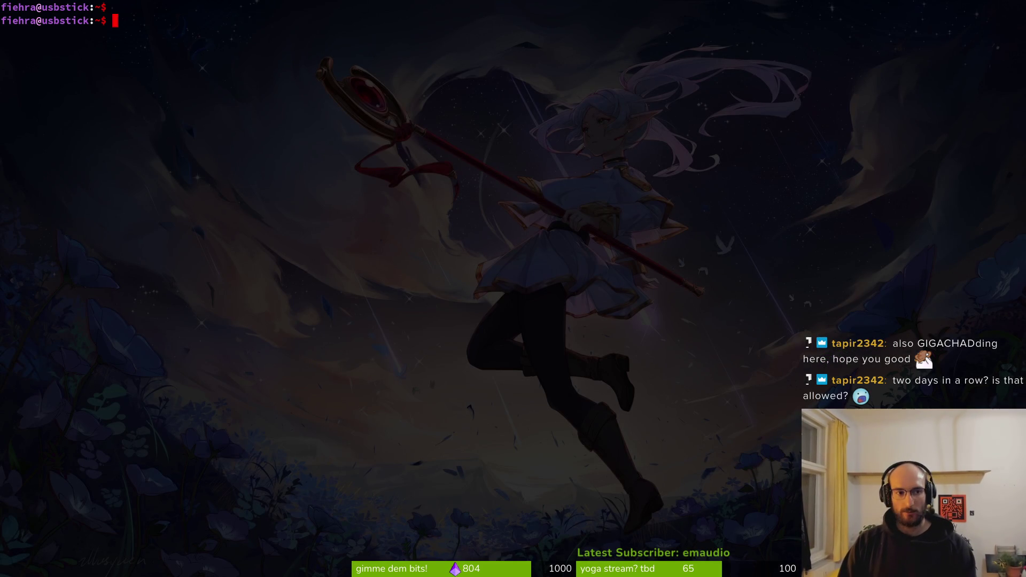
- Open the project in Neovim, find and open hud_overlay.gd, then relaunch the game with F5
key(Tab)
key(Return)
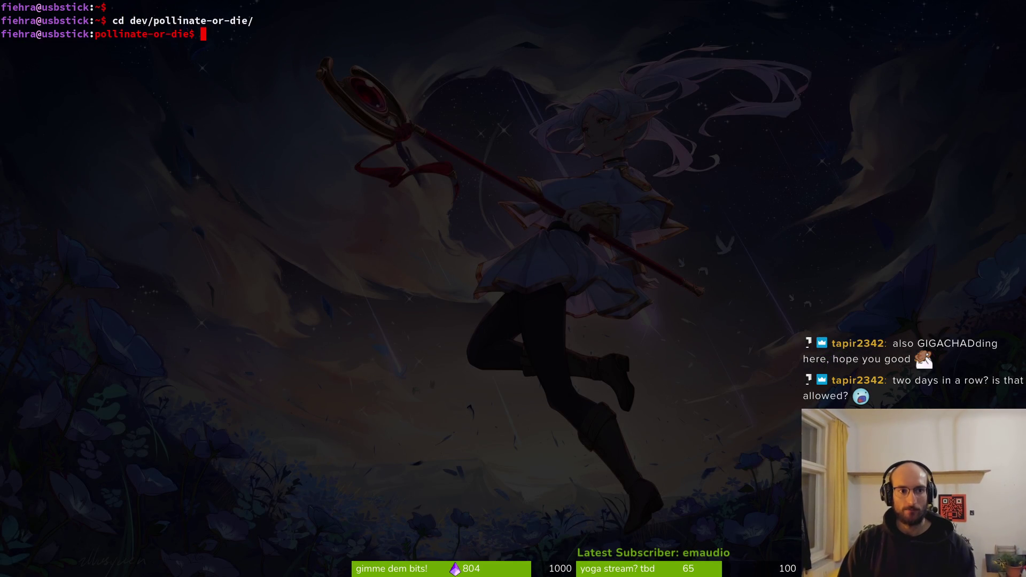
text(nvim .)
key(Return)
key(space)
key(f)
key(f)
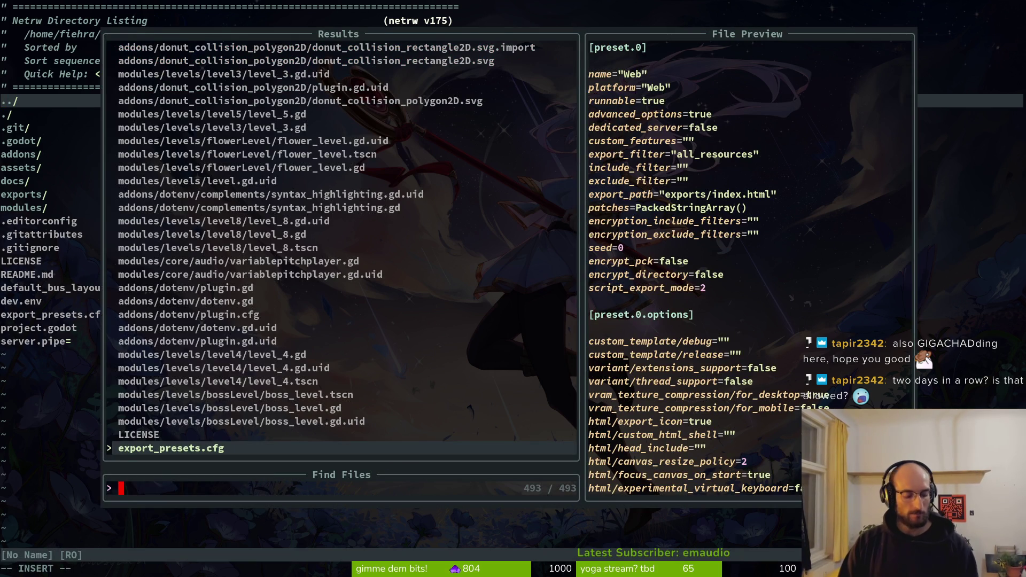
text(hud)
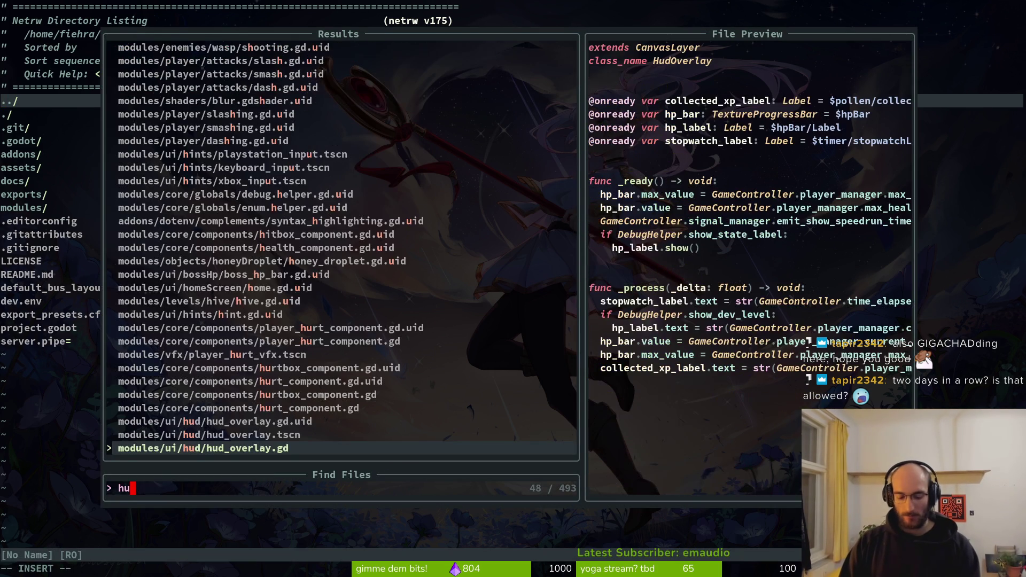
key(Return)
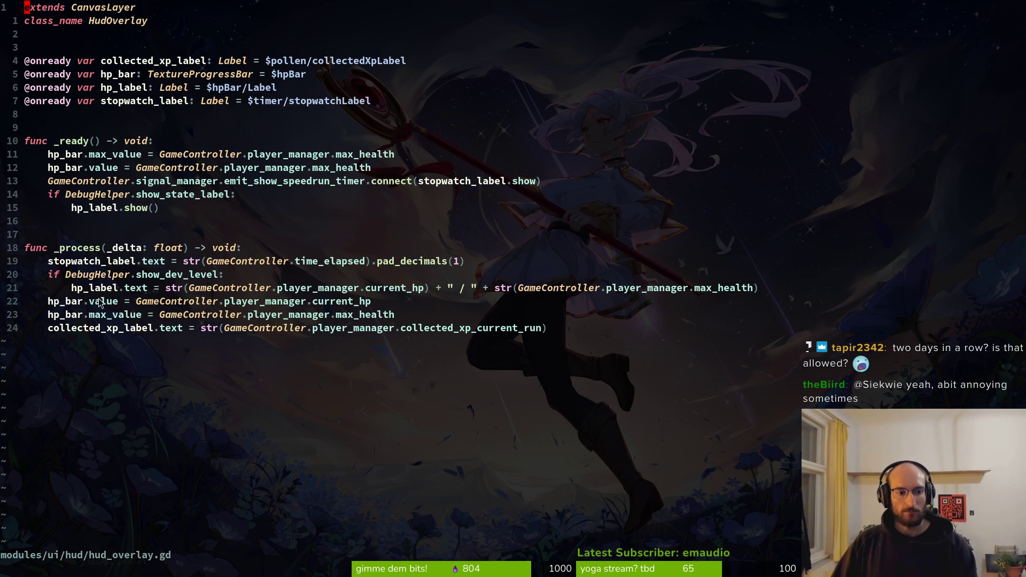
key(F5)
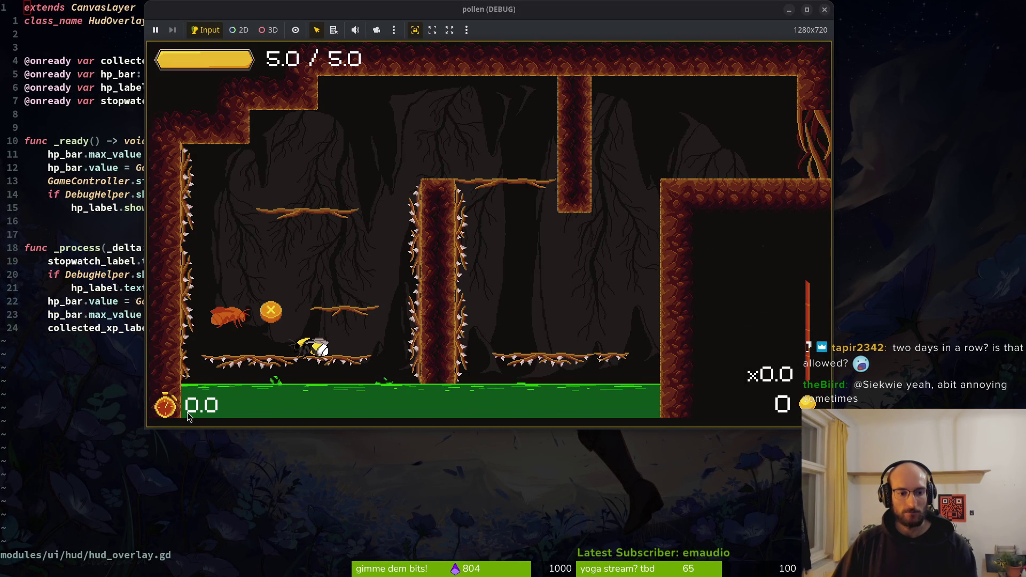
- Close the game, quick-open hud_overlay.tscn in Godot, and expand the timer node
key(Escape)
key(alt+Tab)
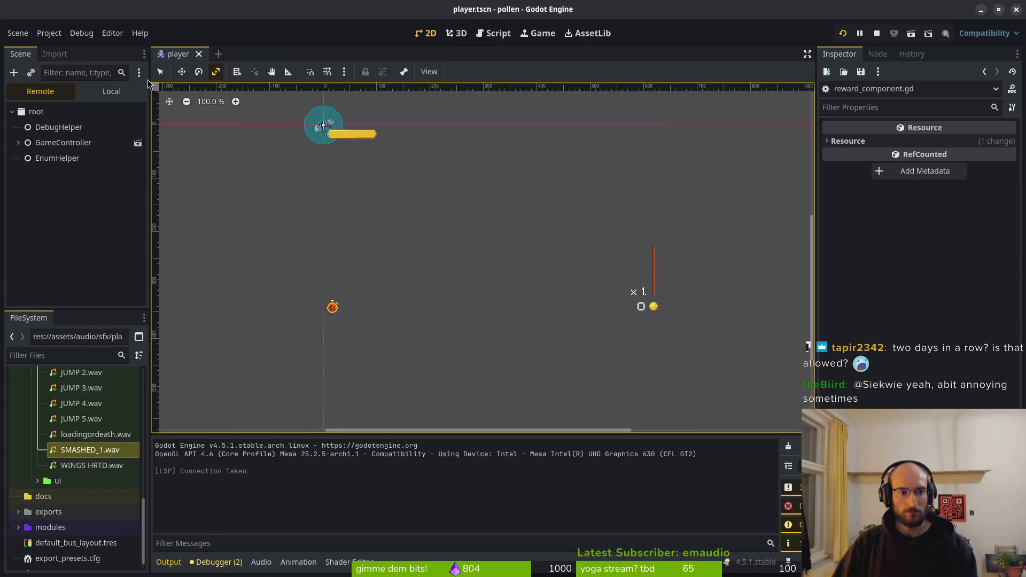
key(alt+shift+o)
text(huovertsa)
key(Return)
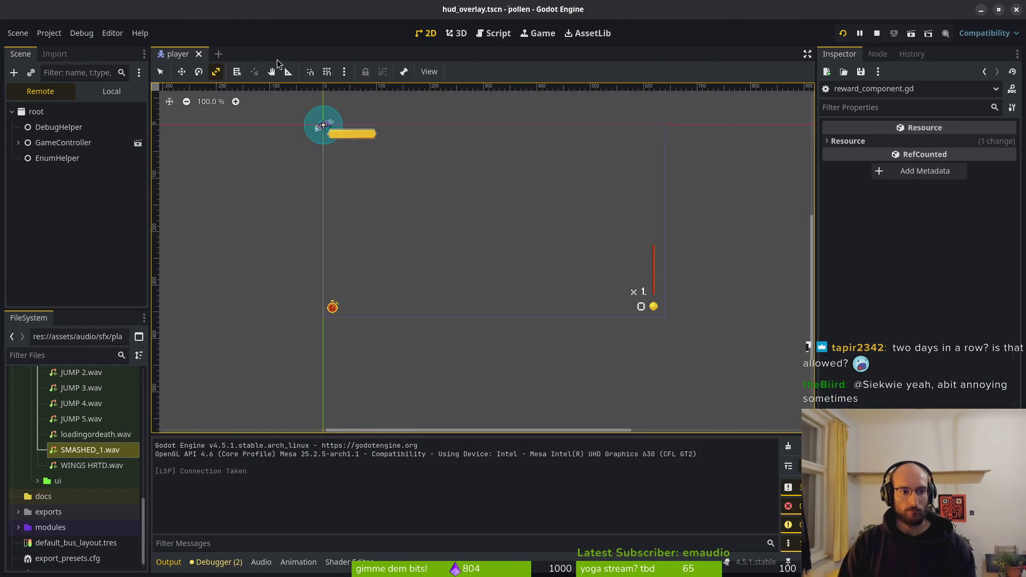
click(95, 95)
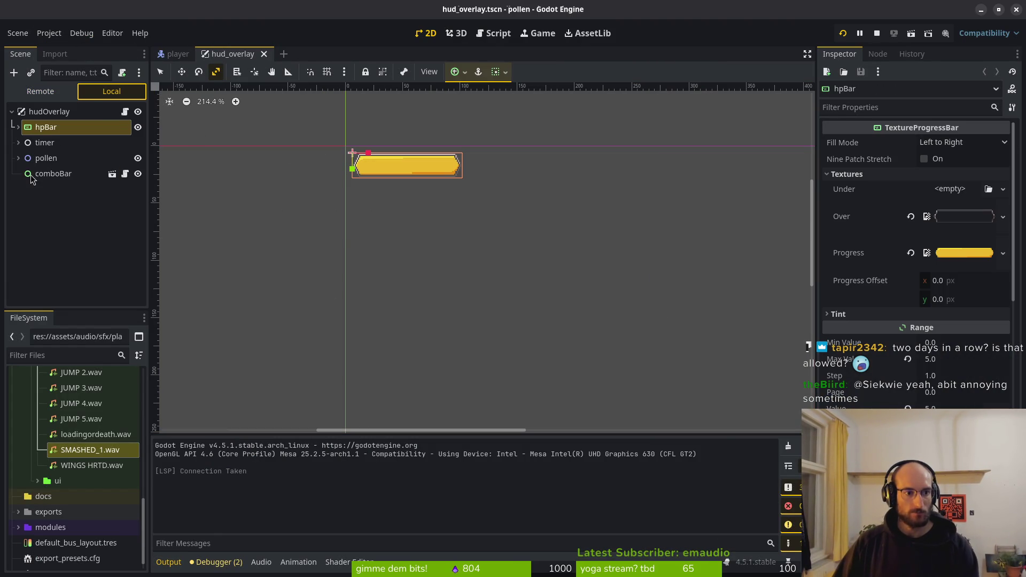
click(18, 142)
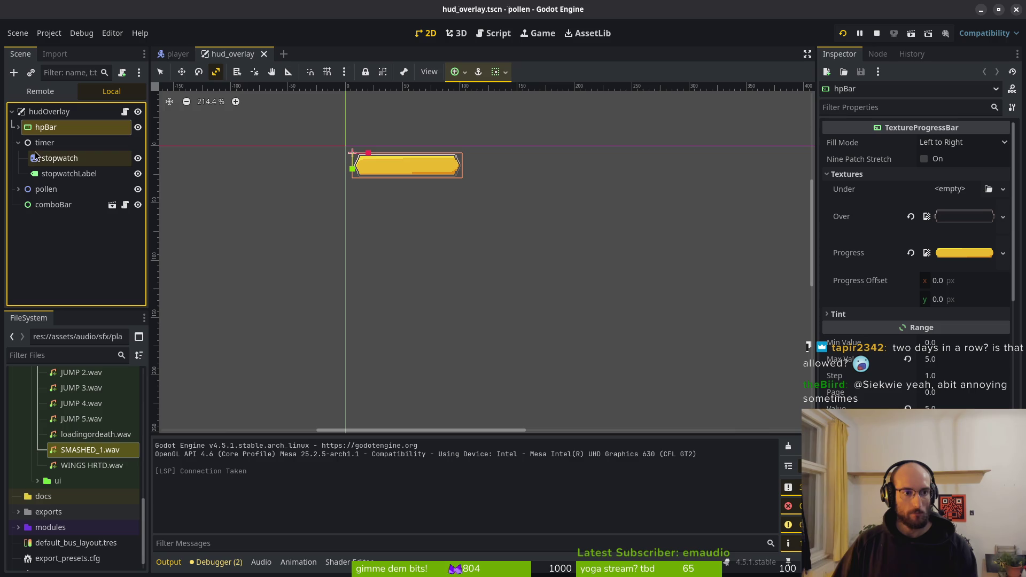
- Select the timer, stopwatch and stopwatchLabel nodes in turn in the scene tree
scroll(367, 220, down, 3)
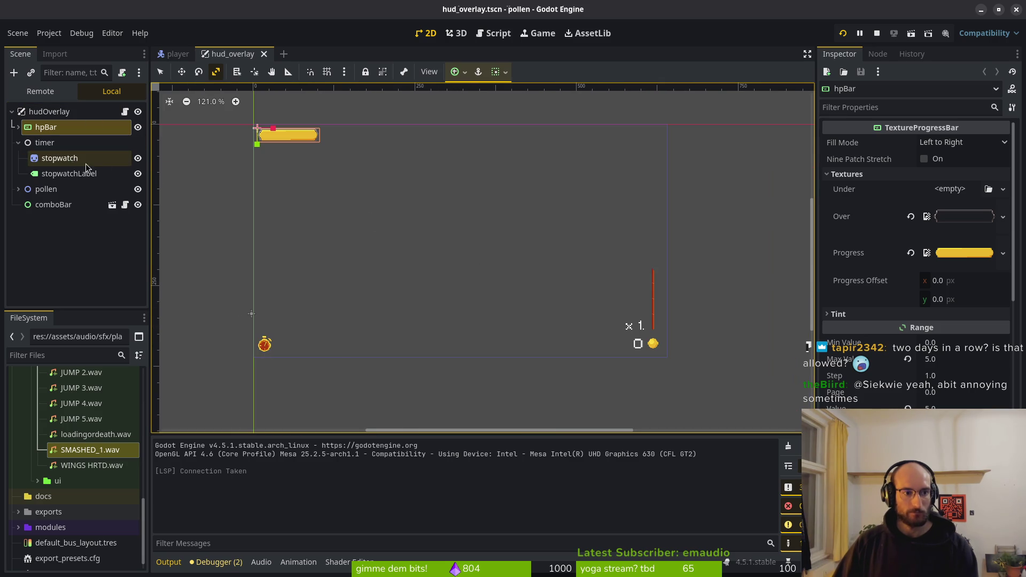
click(49, 148)
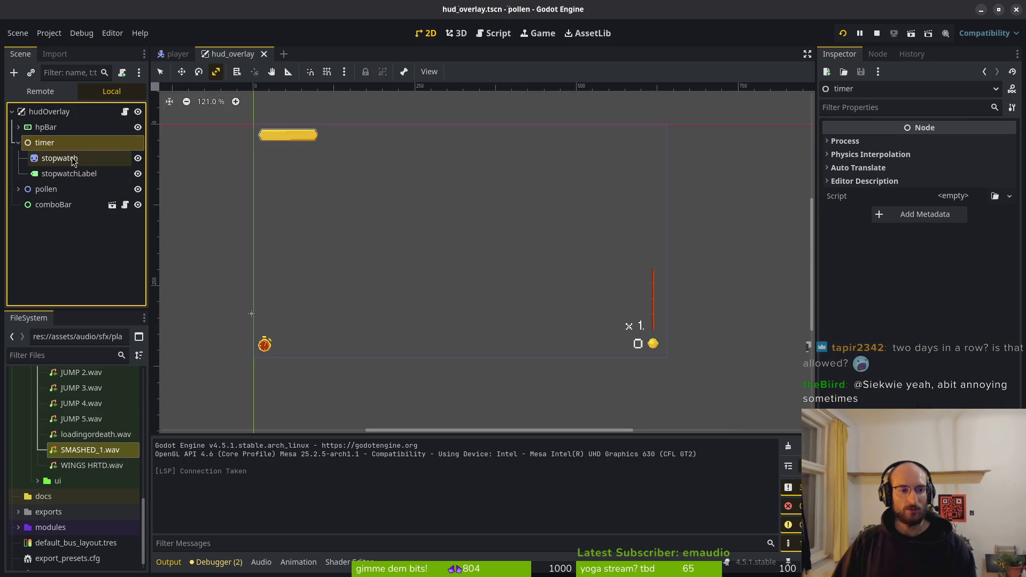
click(60, 158)
click(64, 173)
click(63, 159)
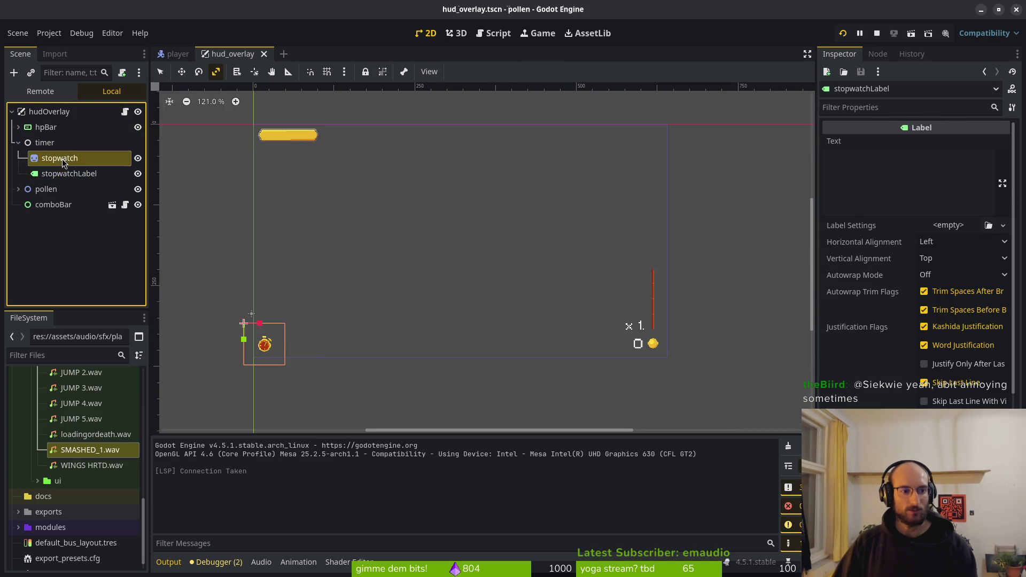
click(59, 158)
click(123, 142)
click(129, 158)
- Hide stopwatch and stopwatchLabel, then undo the visibility change and save the scene
click(137, 159)
click(137, 174)
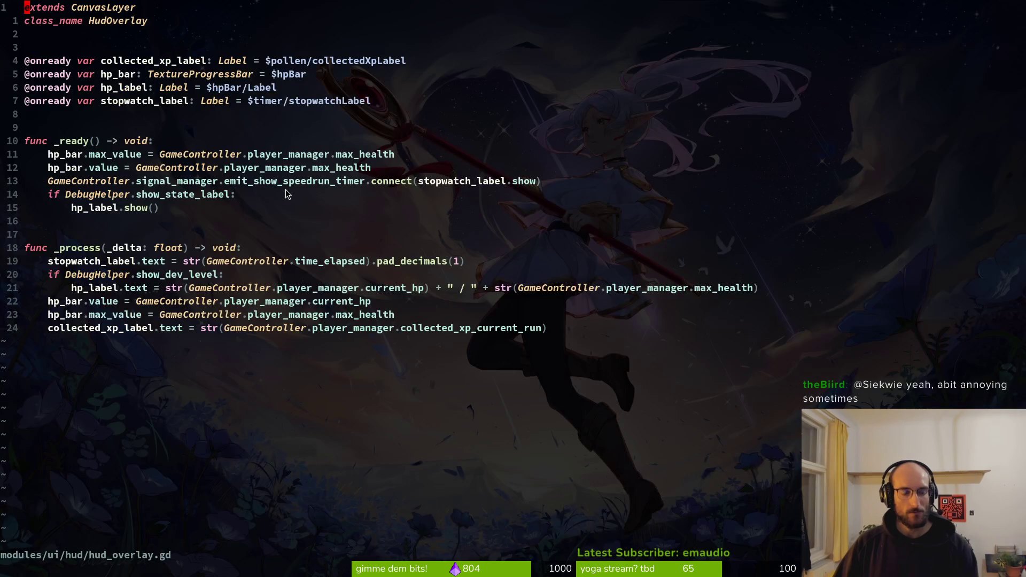
key(ctrl+z)
key(ctrl+z)
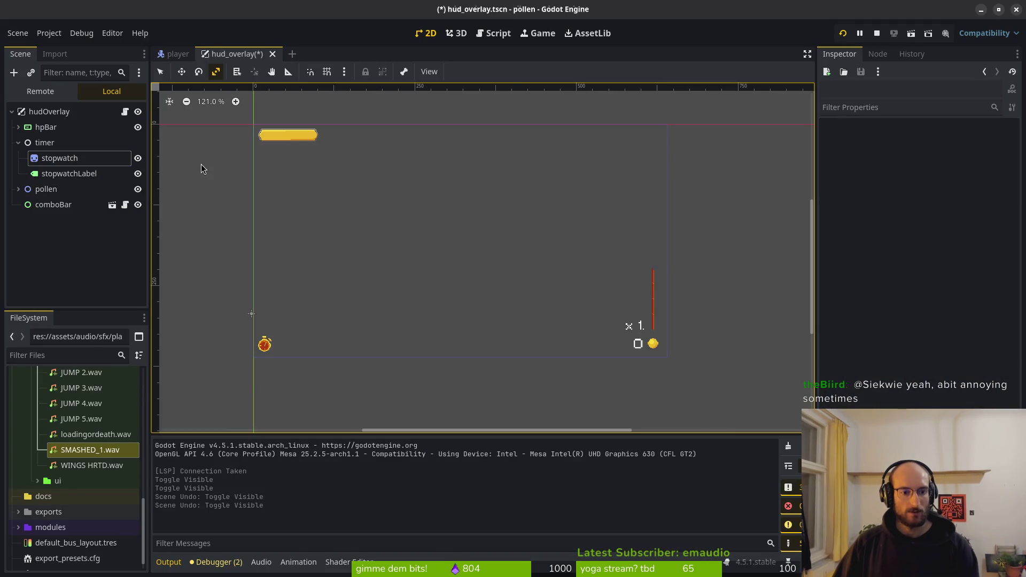
key(ctrl+s)
- Change the timer node's type to Node2D
right_click(50, 142)
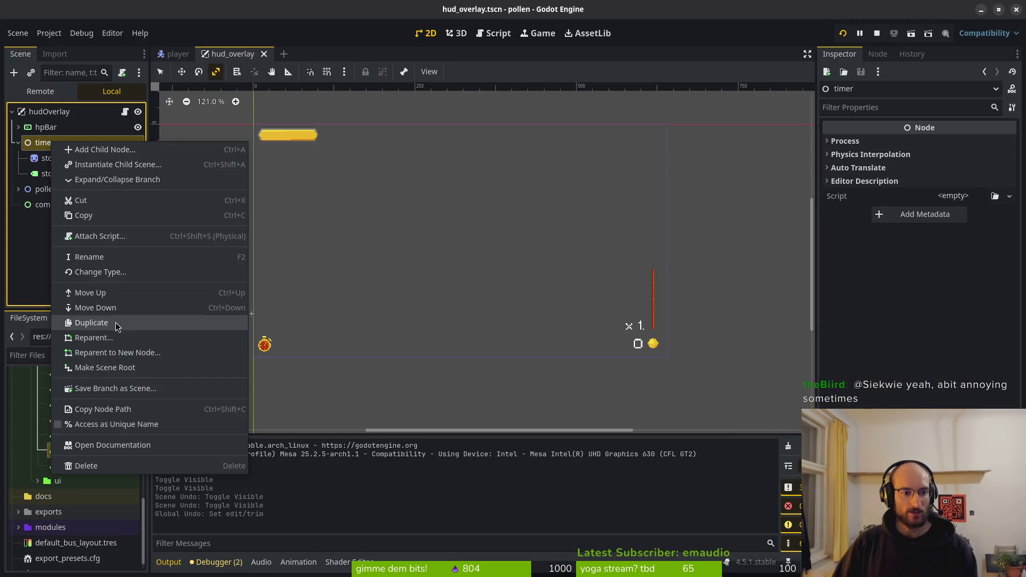
click(101, 273)
text(node)
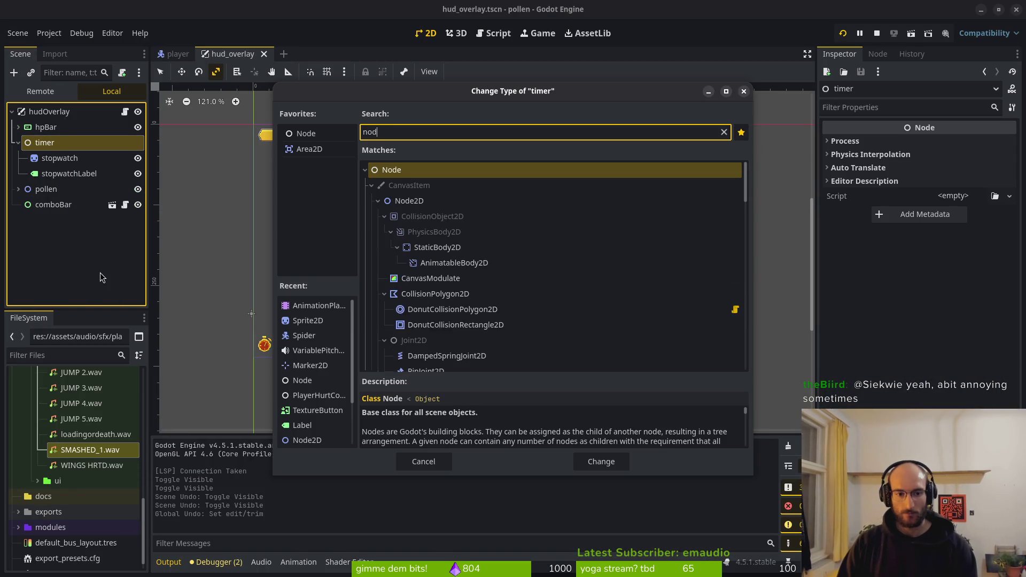
key(Down)
key(Down)
key(Return)
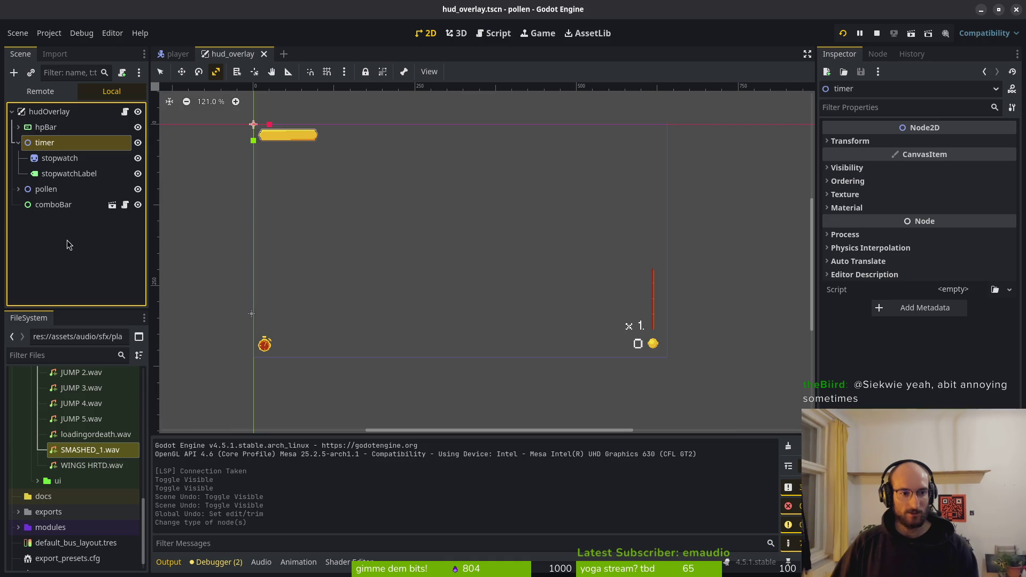
- Revert an accidental stopwatchLabel resize, save hud_overlay.tscn, and reselect the timer node
click(77, 174)
key(f)
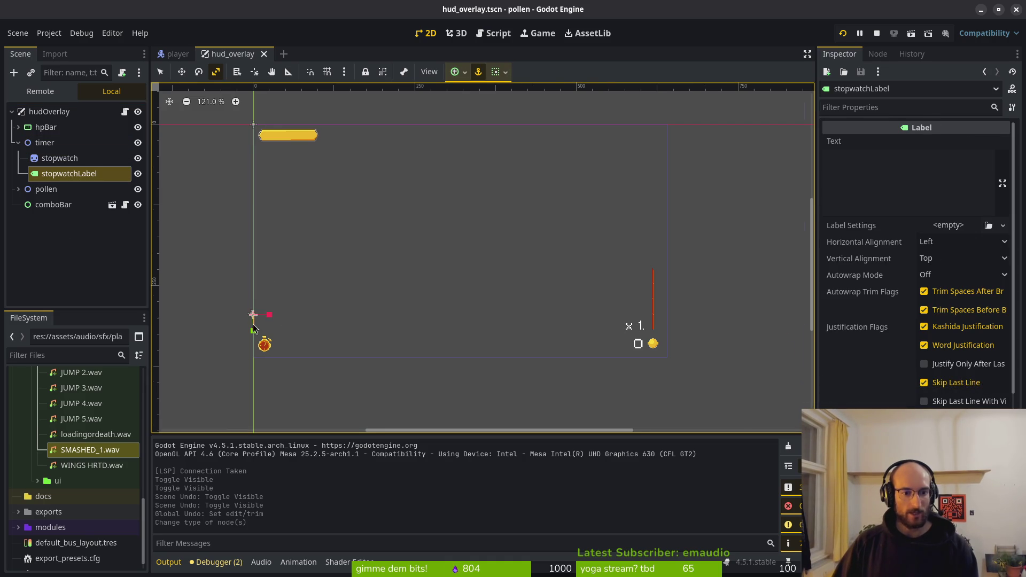
scroll(273, 299, down, 3)
mouse_move(240, 252)
mouse_down()
mouse_move(316, 290)
mouse_move(222, 254)
mouse_up()
scroll(221, 255, down, 5)
scroll(428, 211, left, 5)
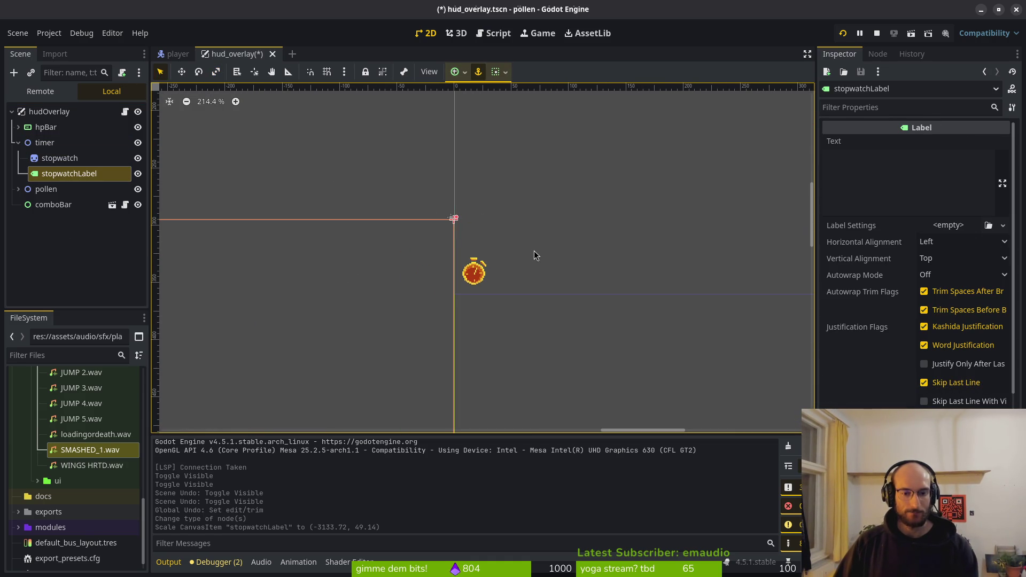
key(ctrl+z)
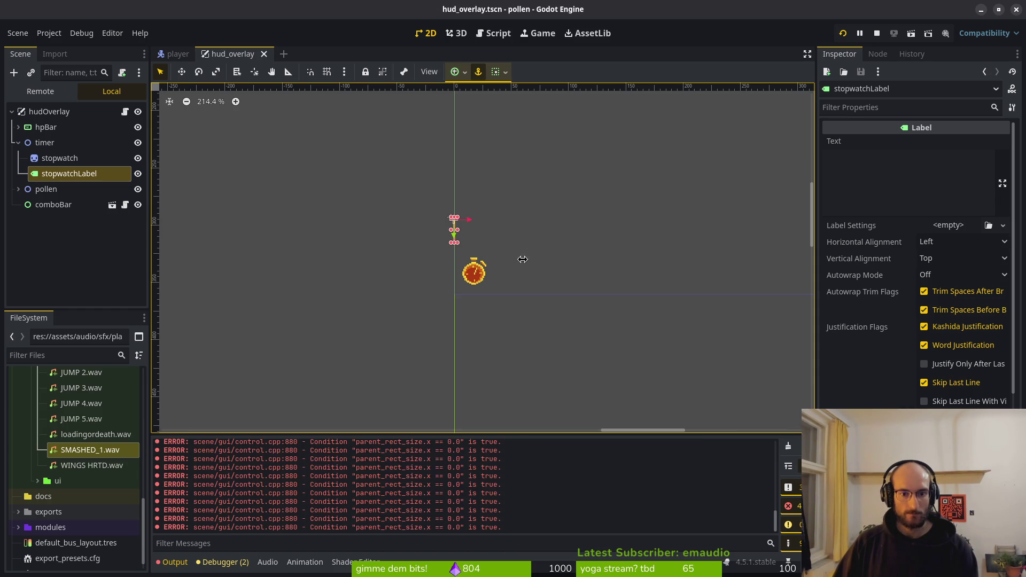
scroll(441, 252, down, 5)
key(ctrl+s)
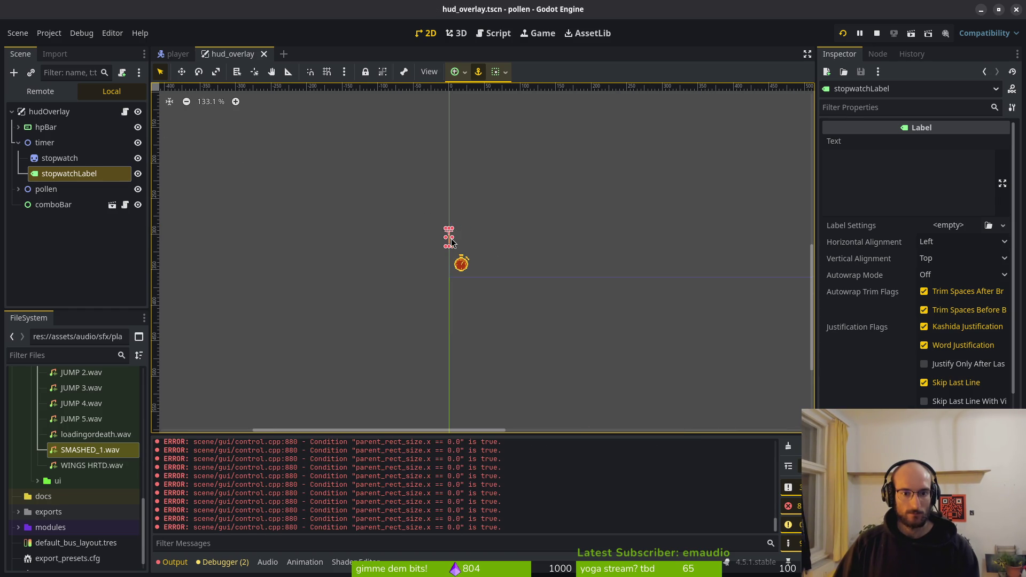
scroll(457, 244, up, 4)
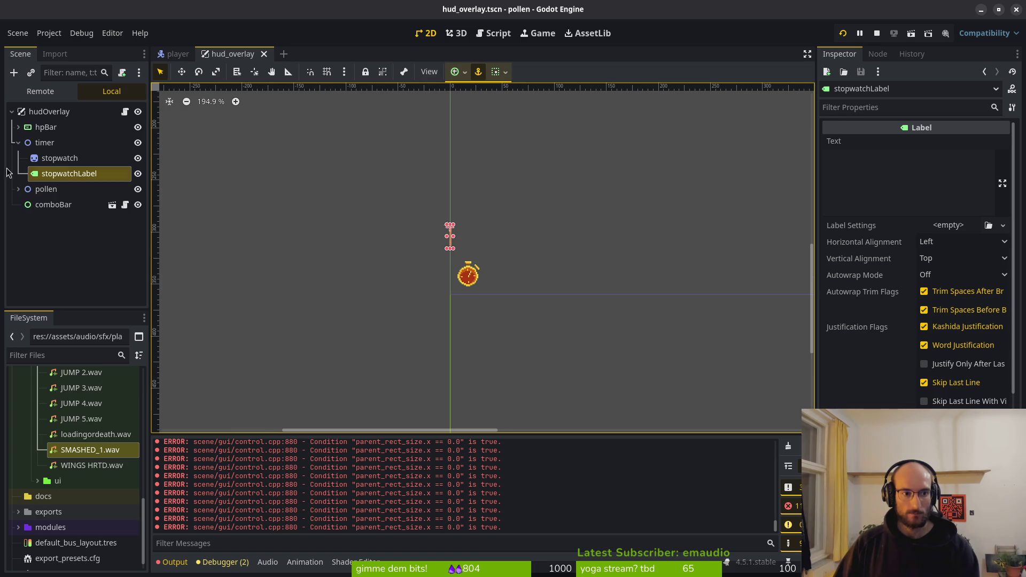
click(45, 144)
scroll(339, 212, down, 11)
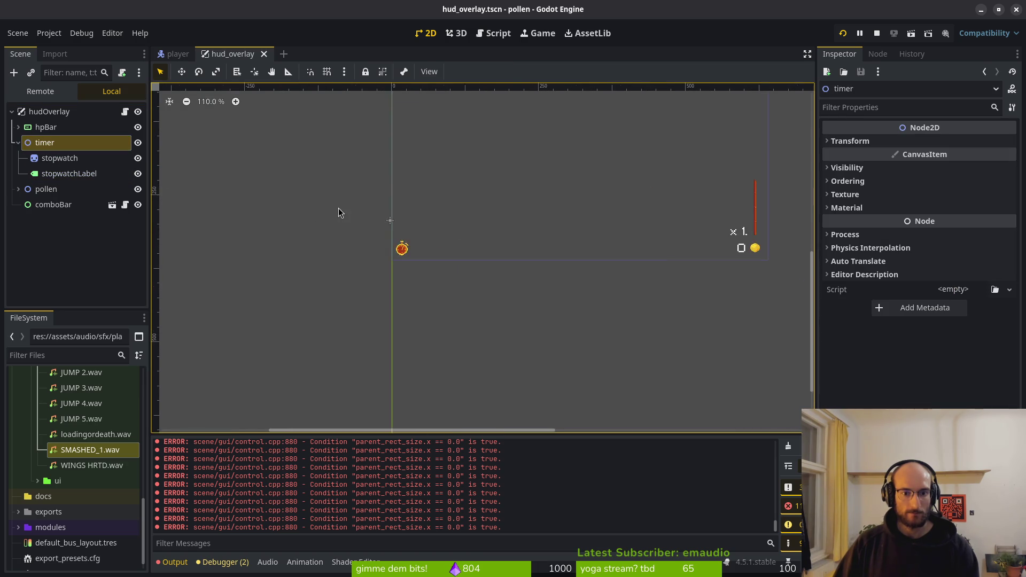
- Browse the pollen, hpBar, timer, stopwatch and stopwatchLabel nodes in the scene tree
click(57, 193)
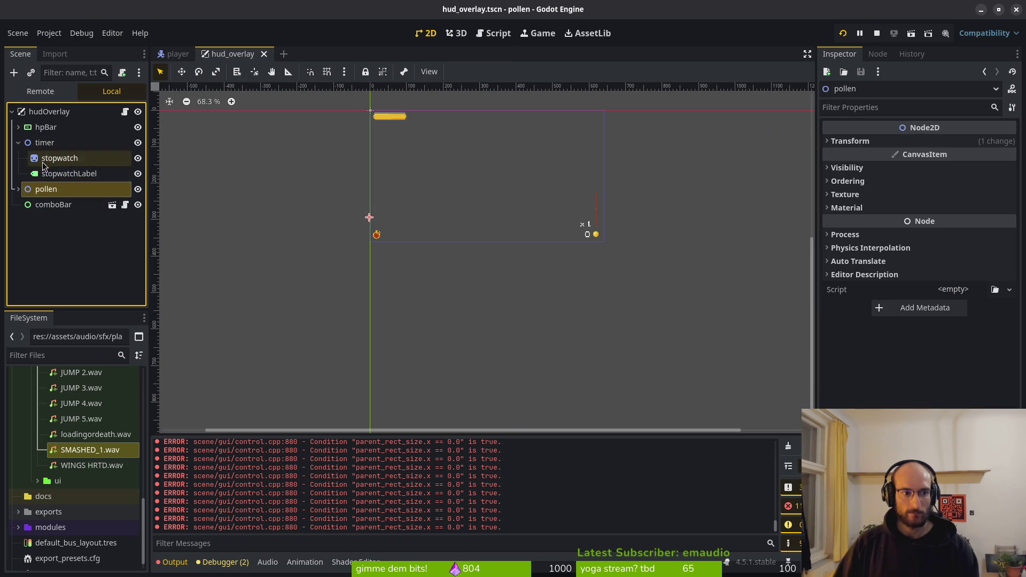
click(18, 128)
click(18, 127)
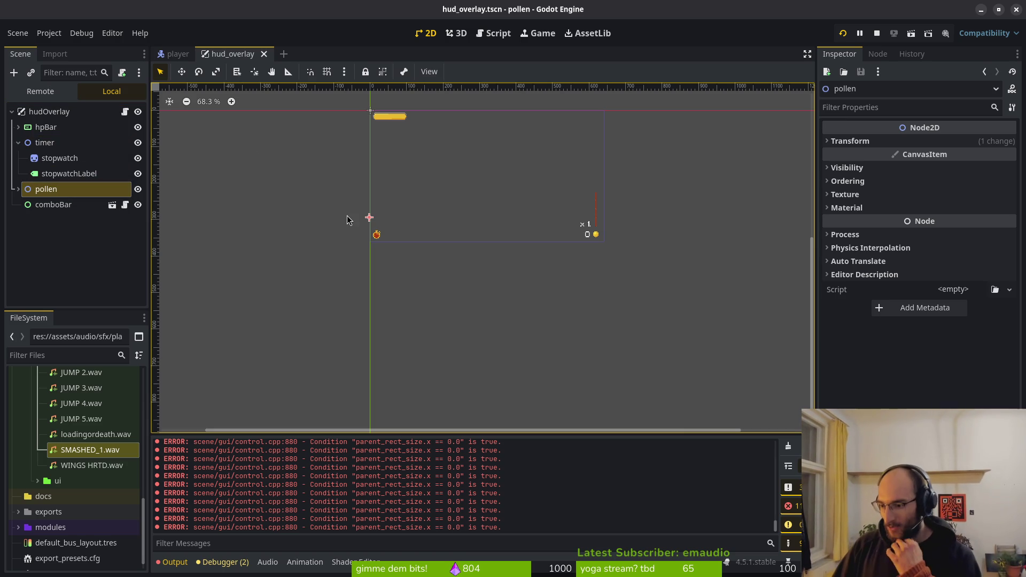
scroll(364, 235, up, 8)
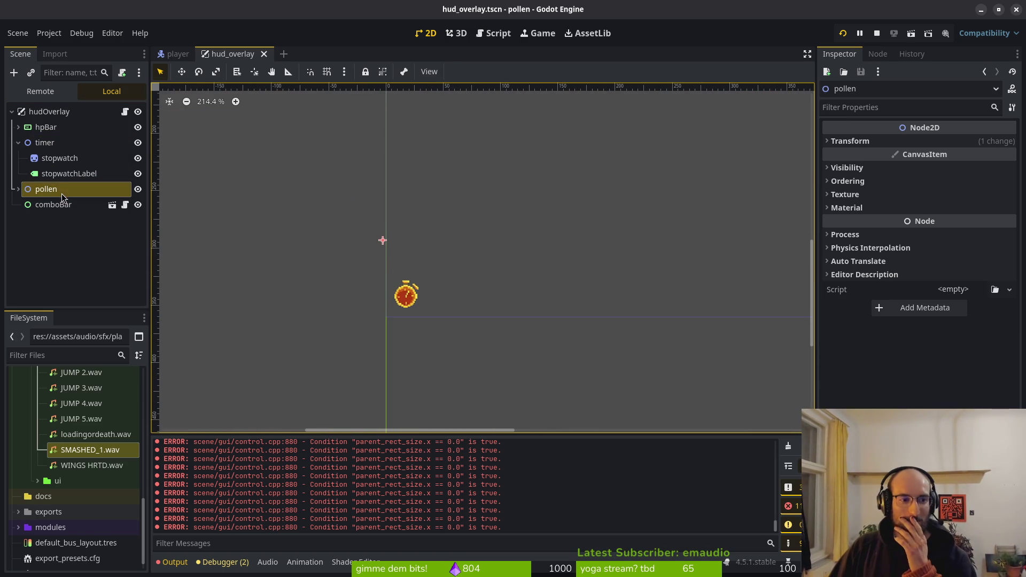
click(46, 142)
click(45, 191)
click(56, 158)
click(56, 174)
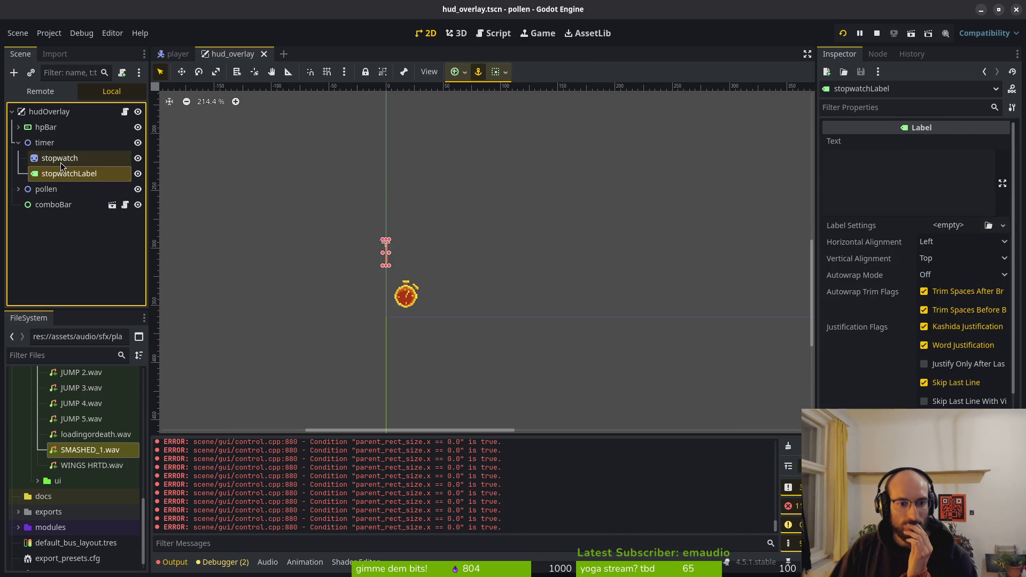
click(62, 163)
click(60, 172)
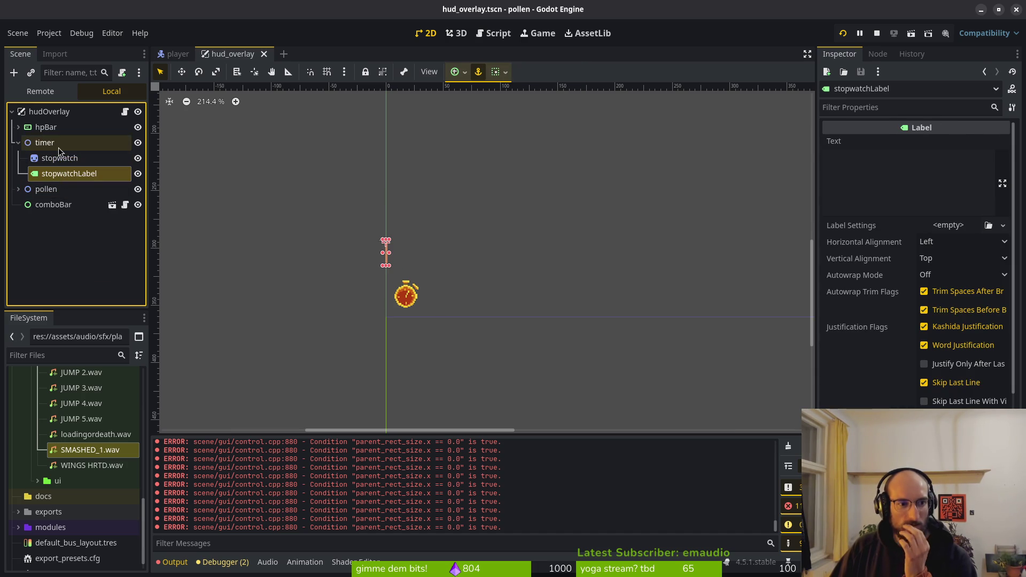
click(44, 144)
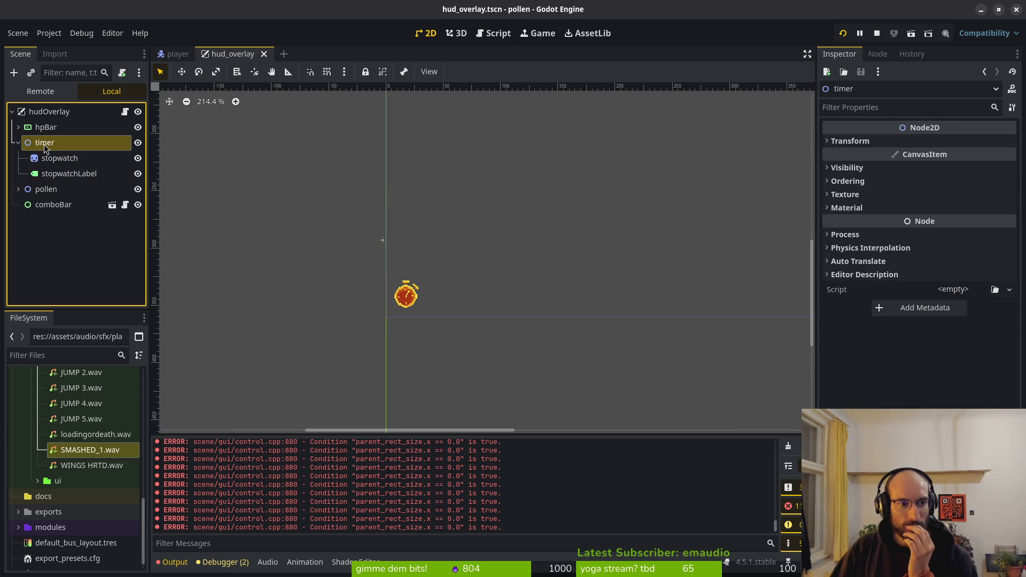
- Cancel an accidental rename of timer and start changing its type instead
right_click(43, 144)
click(67, 259)
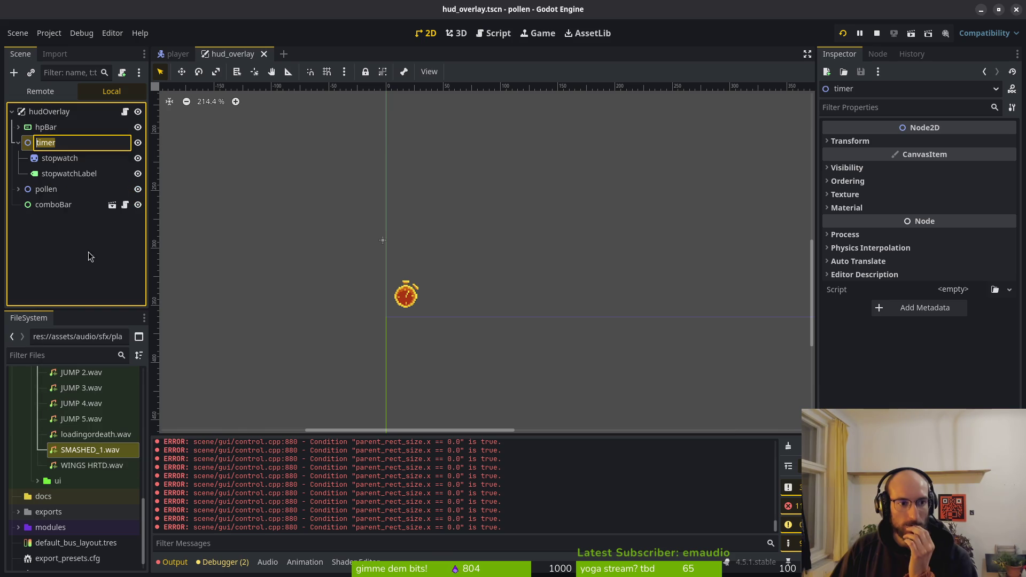
key(Escape)
right_click(48, 142)
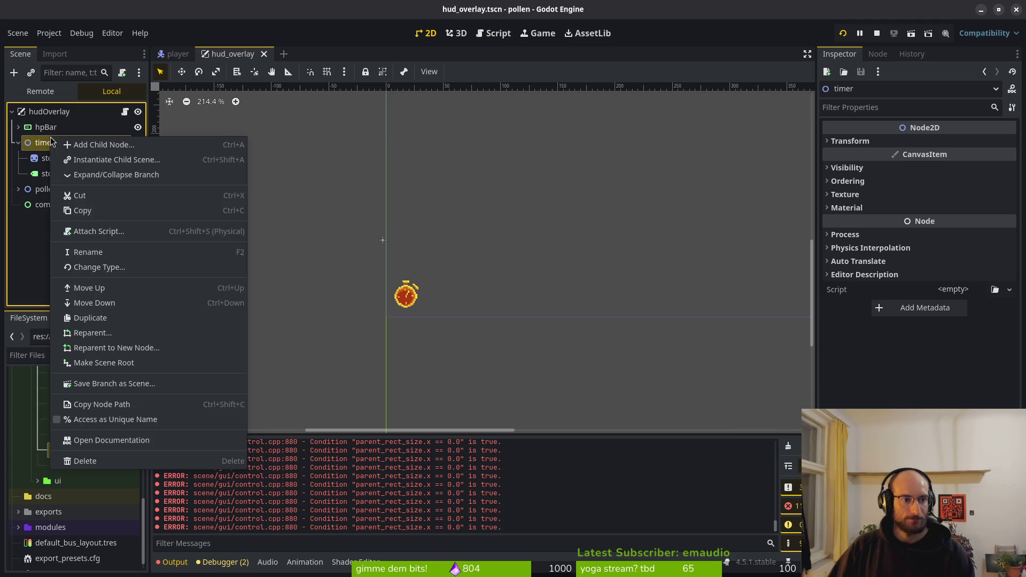
click(102, 267)
- Change timer to an HBoxContainer and save the scene
text(hbox)
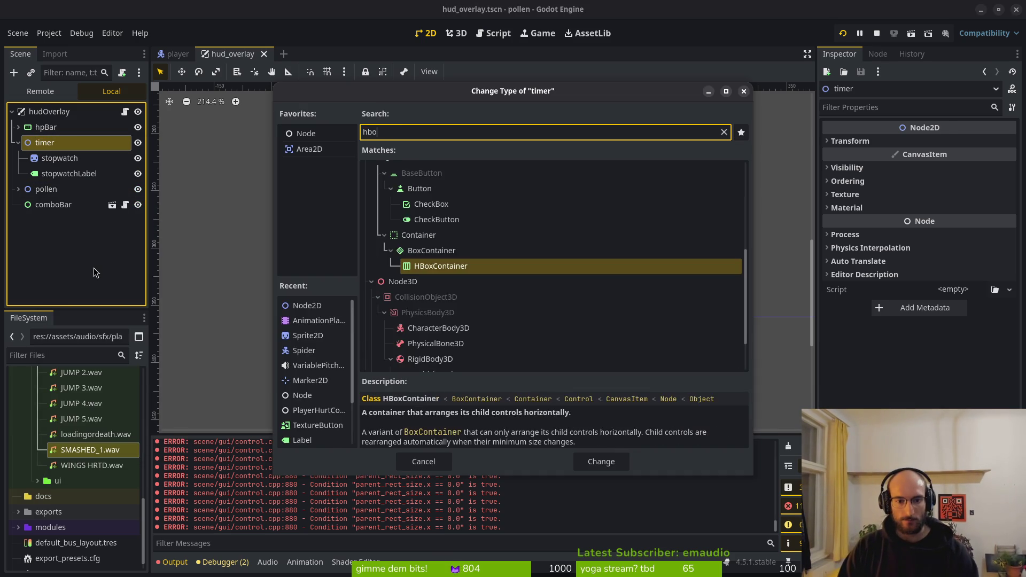
key(Return)
key(ctrl+s)
- Delete the stopwatch sprite from the timer container, leaving only stopwatchLabel
scroll(451, 316, down, 6)
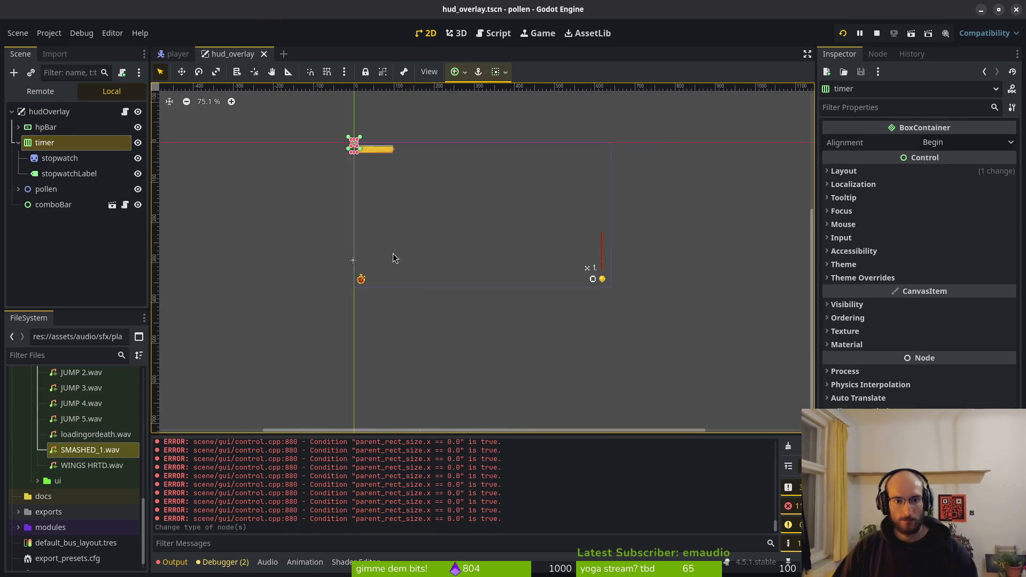
click(60, 158)
click(60, 158)
click(54, 175)
click(56, 174)
click(61, 158)
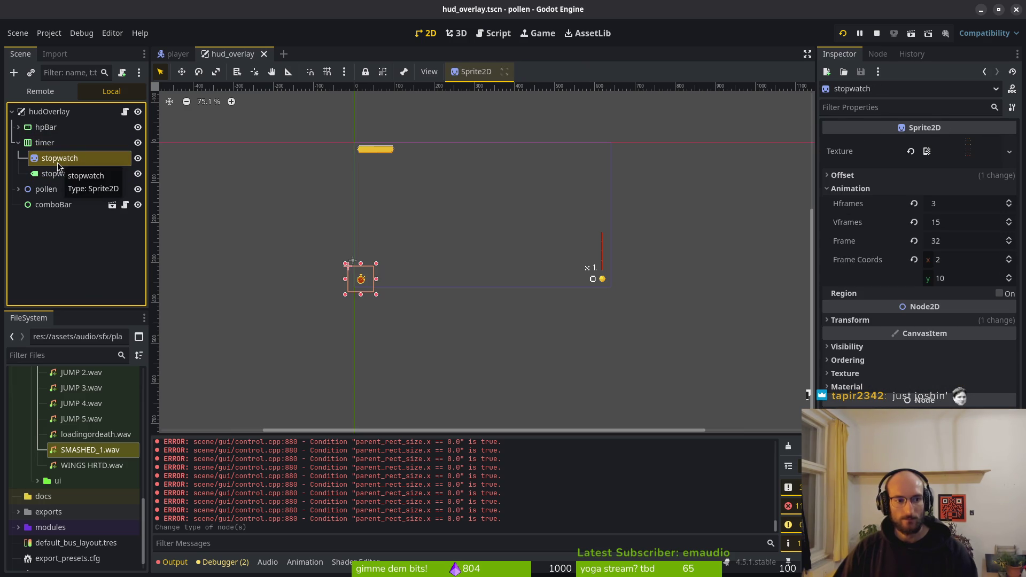
key(Delete)
click(47, 147)
- Add a TextureRect child to timer and move it above stopwatchLabel
key(ctrl+a)
text(textrec)
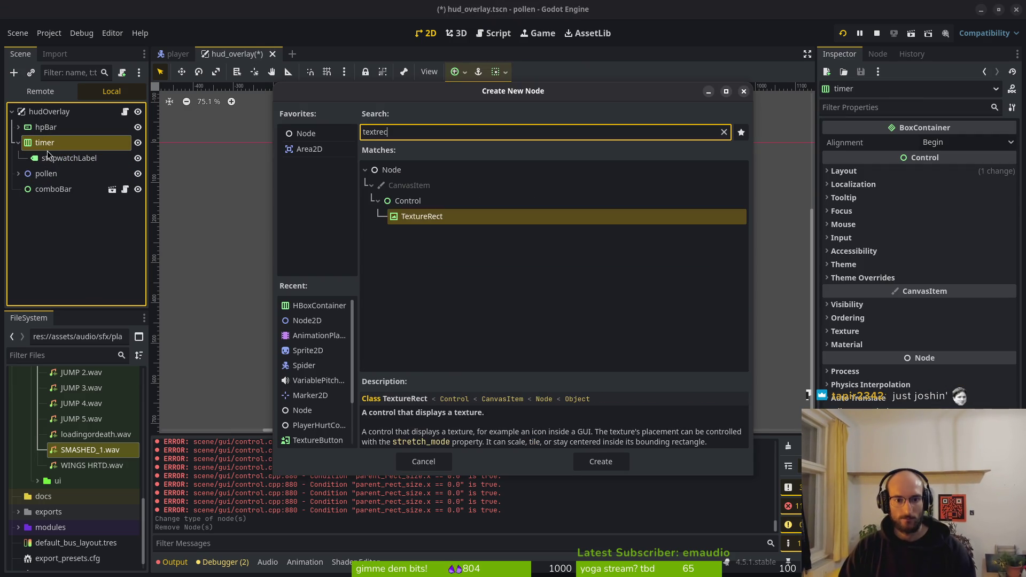
key(Return)
drag(70, 160, 76, 151)
scroll(349, 158, up, 5)
click(69, 173)
click(62, 158)
- Browse textures such as flowerbufficons-Sheet.png for the TextureRect, cancel, and undo back to the stopwatch sprite
click(952, 142)
click(918, 383)
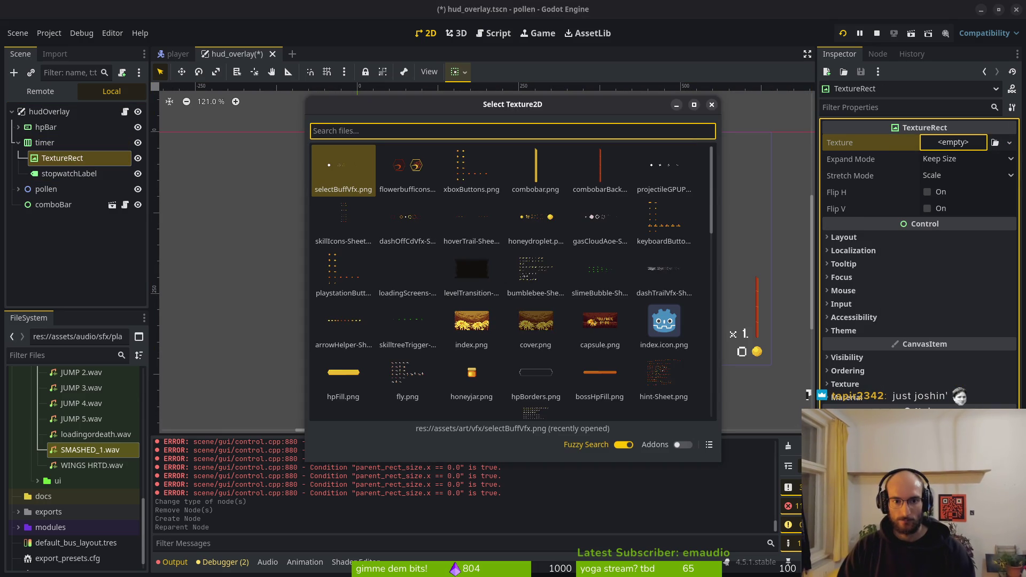
click(407, 170)
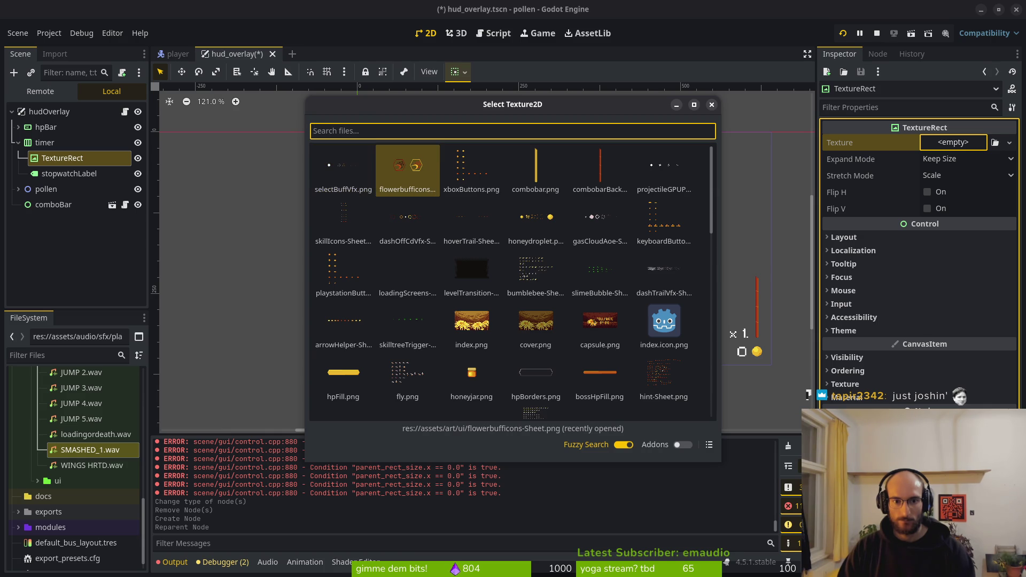
click(407, 275)
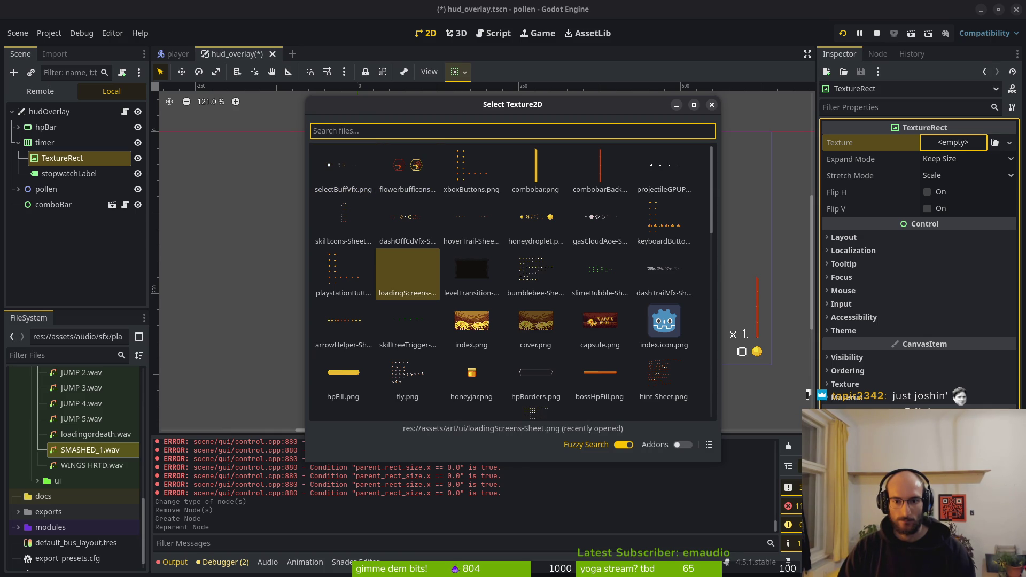
key(Down)
key(Down)
key(Down)
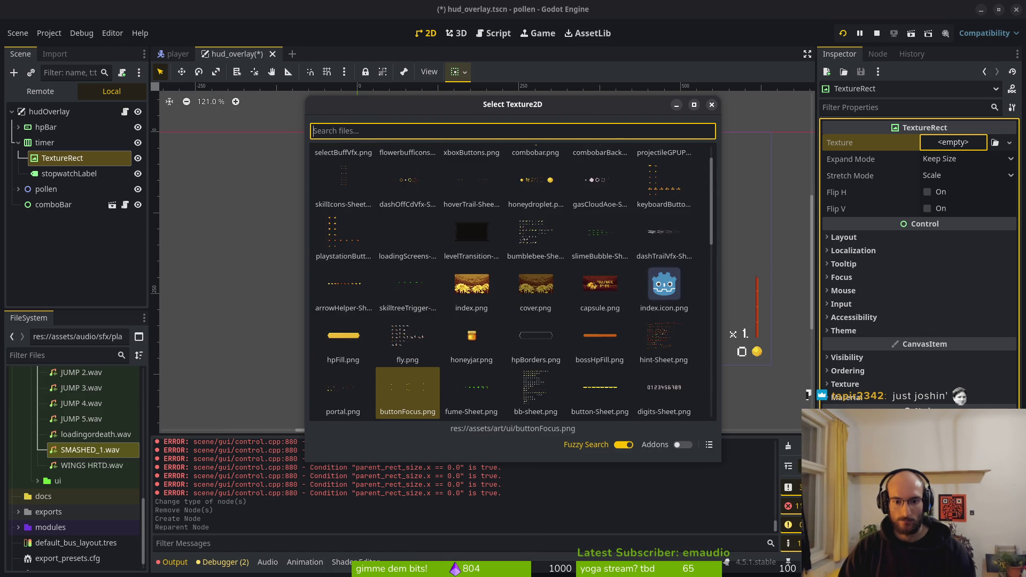
key(Up)
key(Down)
key(Up)
key(Down)
key(Escape)
key(ctrl+z)
key(ctrl+z)
key(ctrl+z)
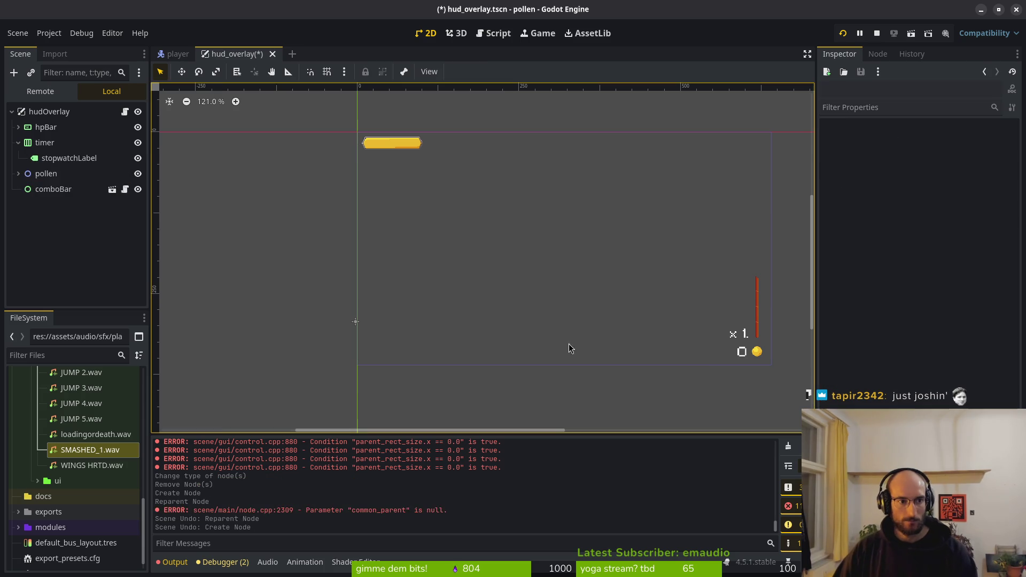
- Inspect the stopwatch's sprite-sheet Texture and Transform properties in the Inspector
click(977, 153)
click(973, 155)
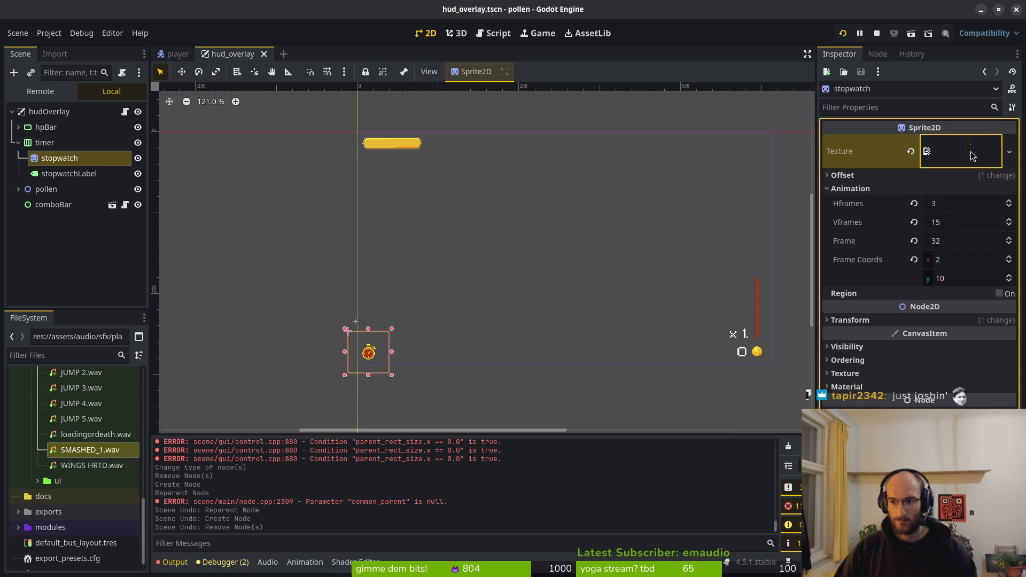
click(857, 320)
click(857, 321)
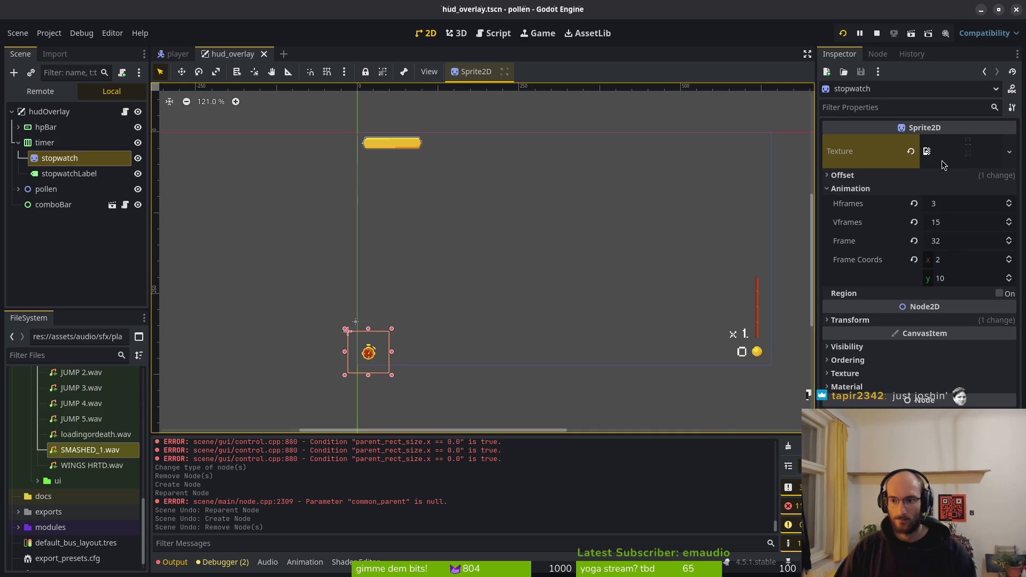
- Cancel deleting stopwatch, then redo replacing it with a TextureRect above stopwatchLabel
click(78, 161)
key(Delete)
key(Escape)
key(ctrl+shift+z)
key(ctrl+shift+z)
key(ctrl+shift+z)
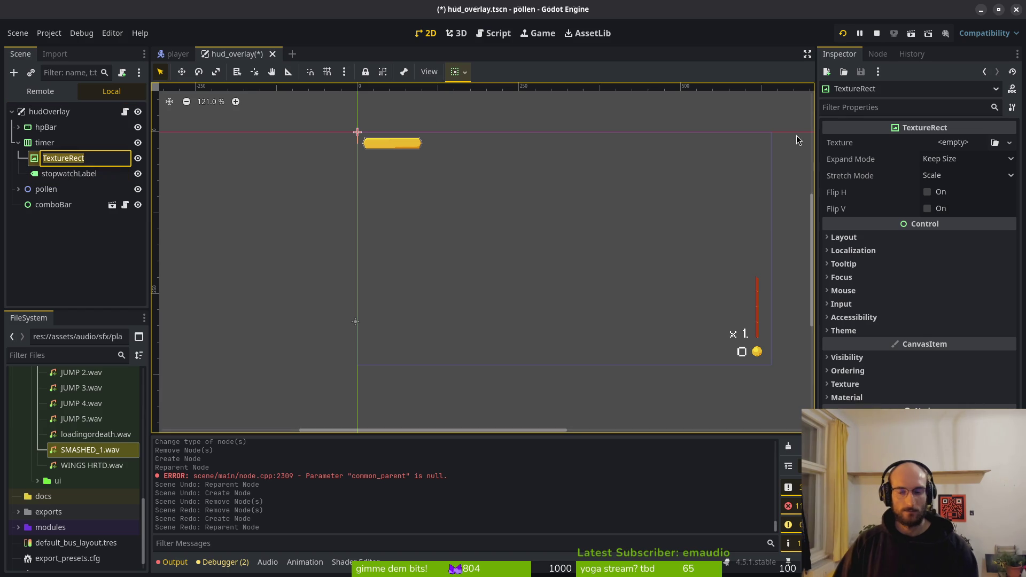
- Try a NoiseTexture2D, then load the skill icon sheet directly as the TextureRect texture
click(953, 142)
click(930, 413)
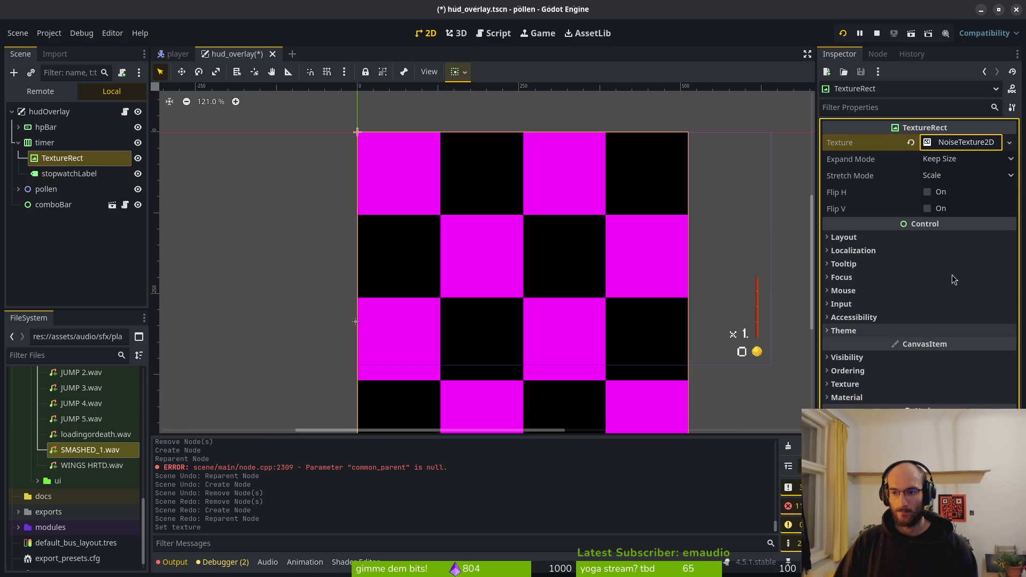
click(908, 142)
click(952, 142)
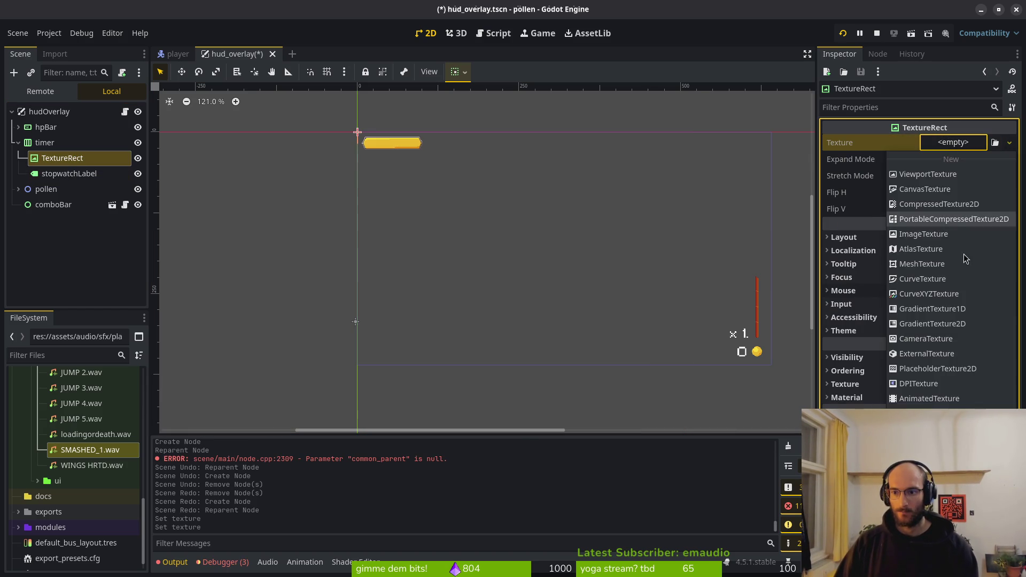
click(940, 175)
text(il)
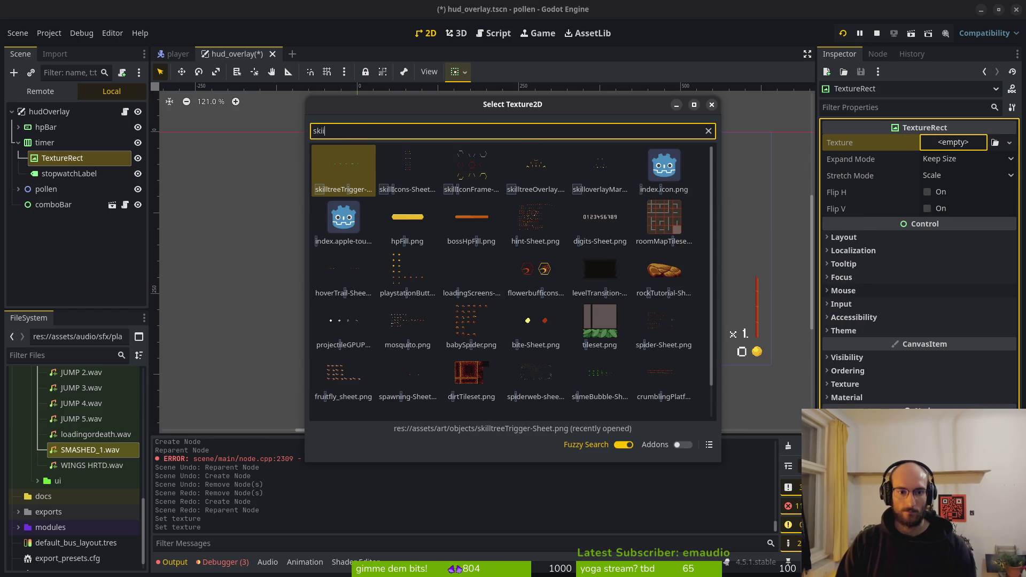
key(Return)
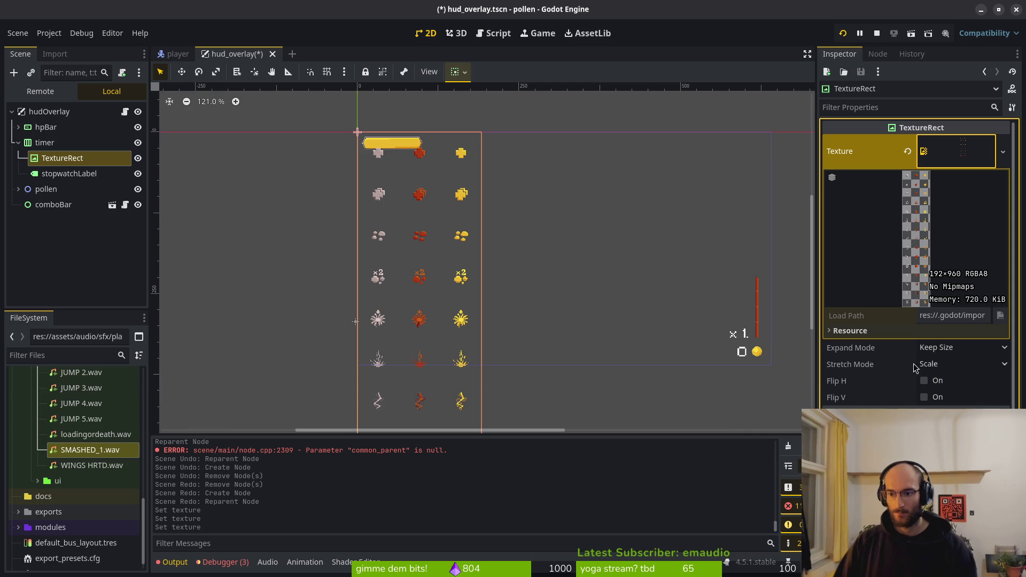
- Replace the texture with a new AtlasTexture that uses the skill icon sheet as its atlas
click(907, 151)
click(953, 143)
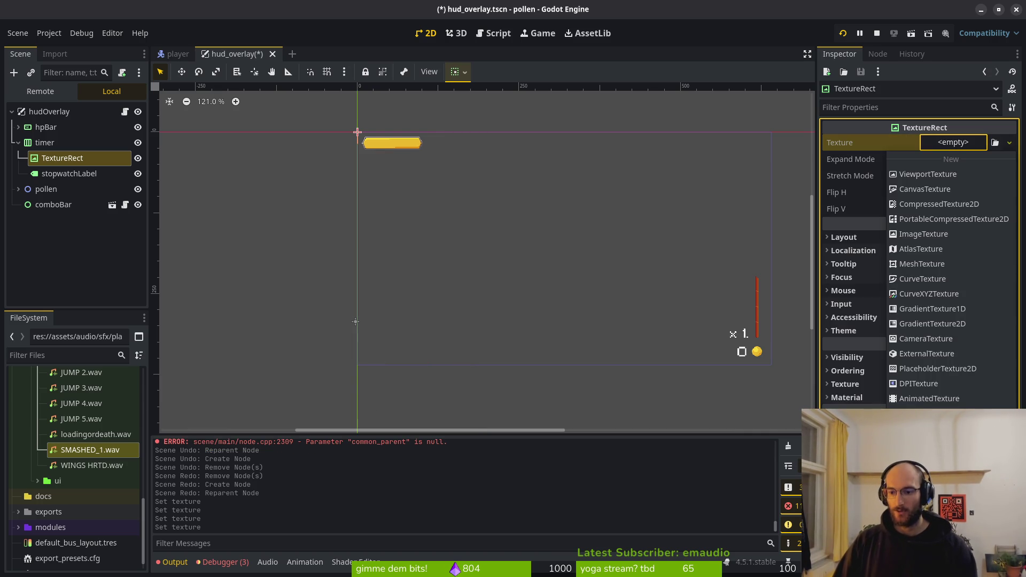
click(921, 249)
click(957, 298)
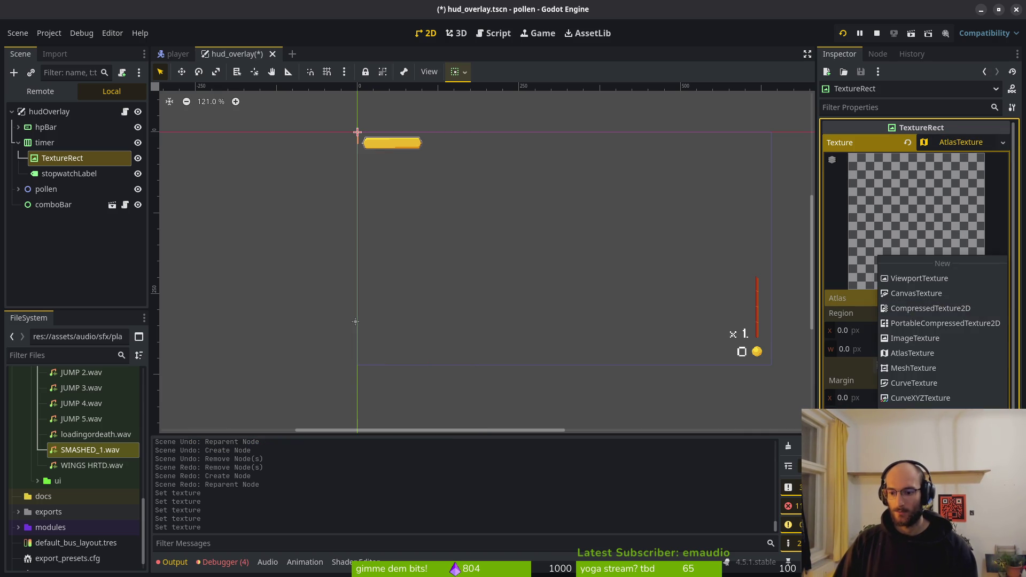
click(941, 459)
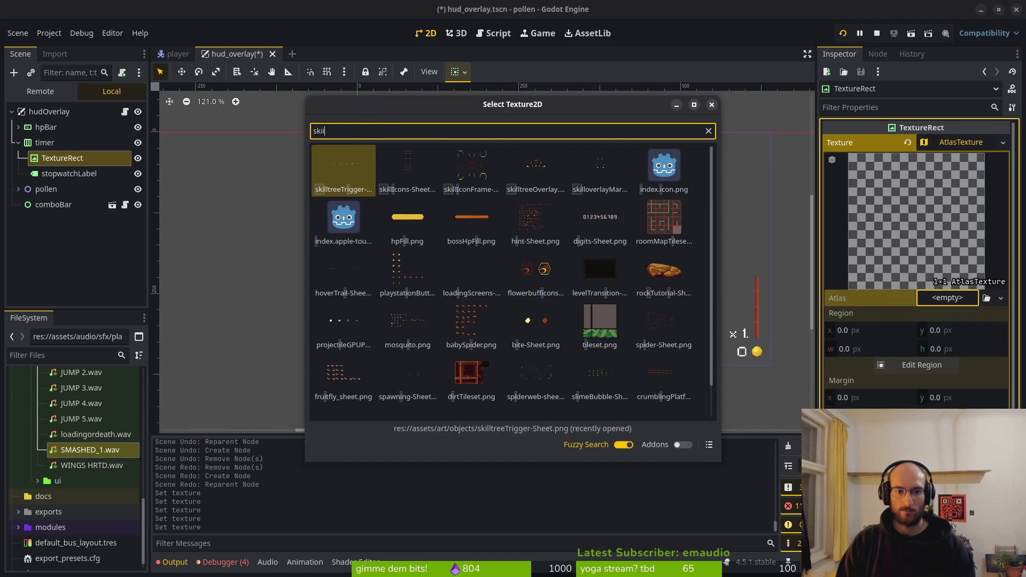
key(Return)
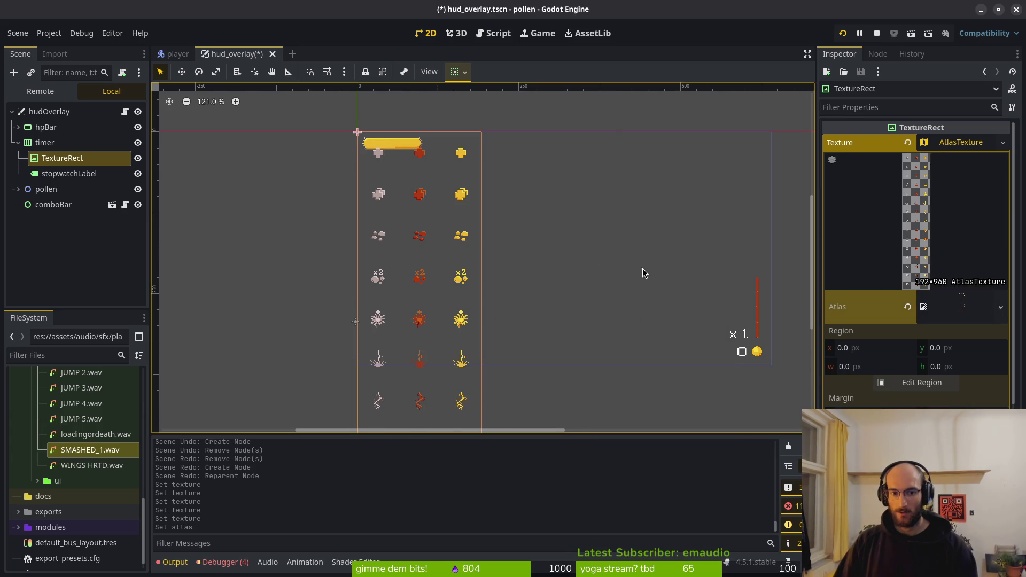
- Set the AtlasTexture region width and height to 32 px
scroll(499, 281, down, 5)
scroll(516, 179, down, 3)
ctrl+scroll(499, 255, down, 3)
scroll(494, 247, down, 1)
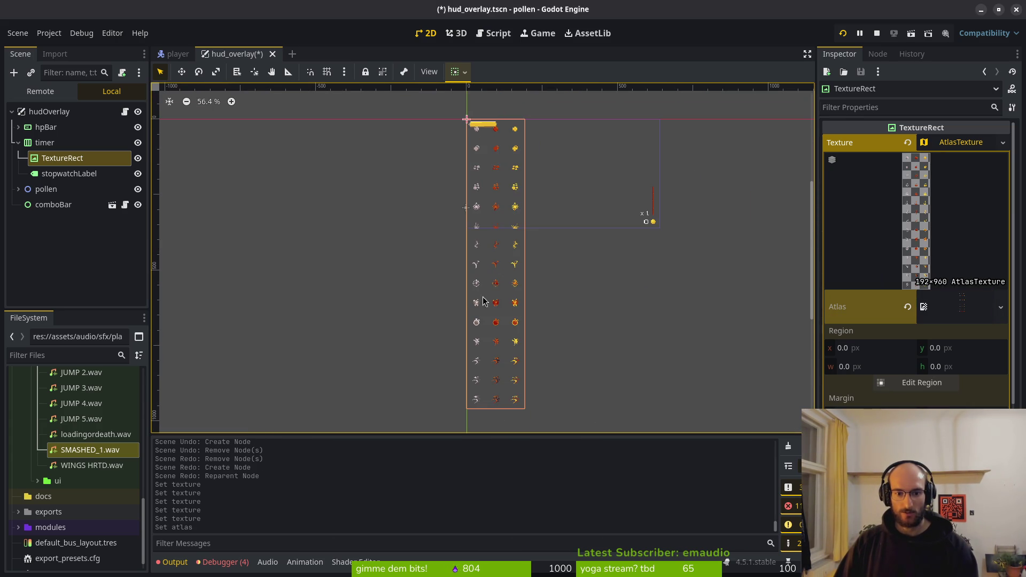
scroll(476, 329, up, 2)
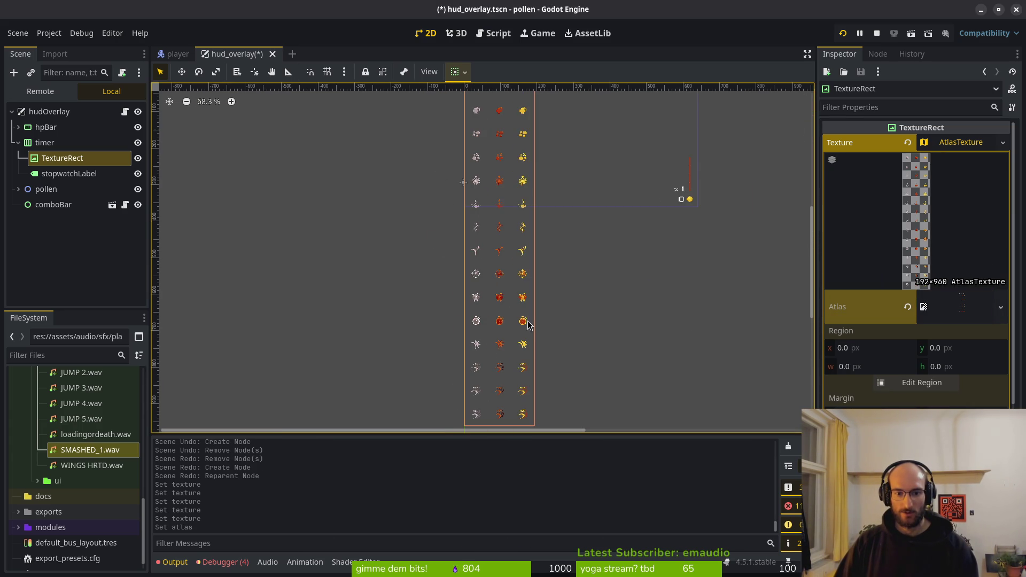
click(880, 367)
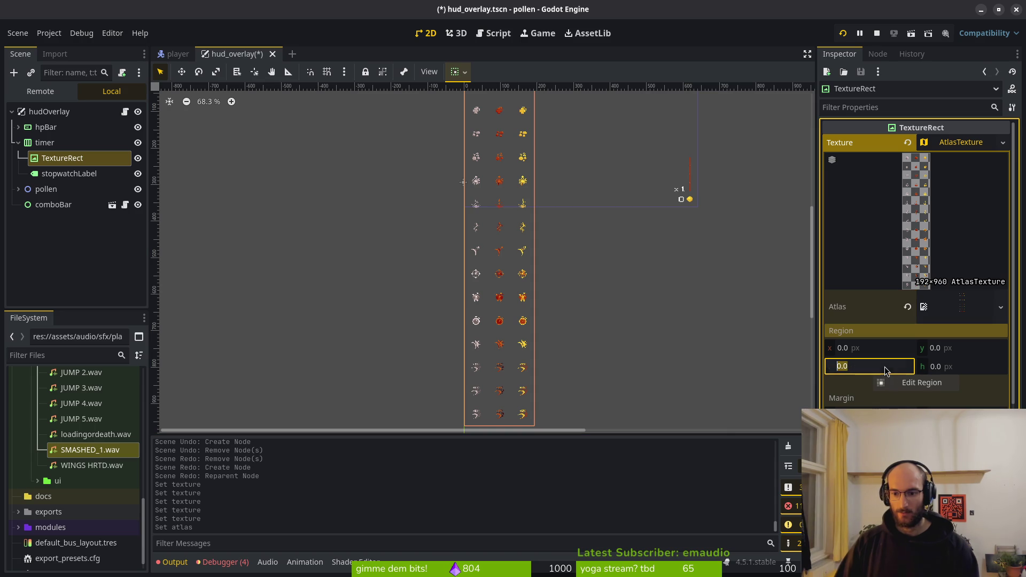
text(32)
key(Tab)
text(32)
key(Tab)
- Try dragging the cropped icon within its container, then select the timer container
scroll(544, 202, up, 5)
scroll(526, 298, up, 1)
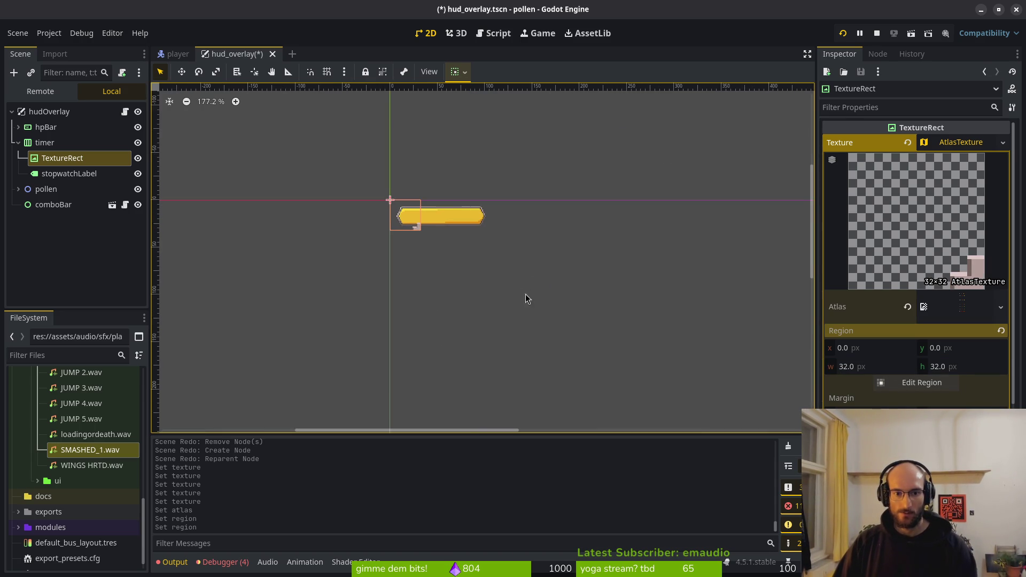
mouse_move(503, 312)
mouse_down()
mouse_move(447, 208)
mouse_move(446, 224)
mouse_up()
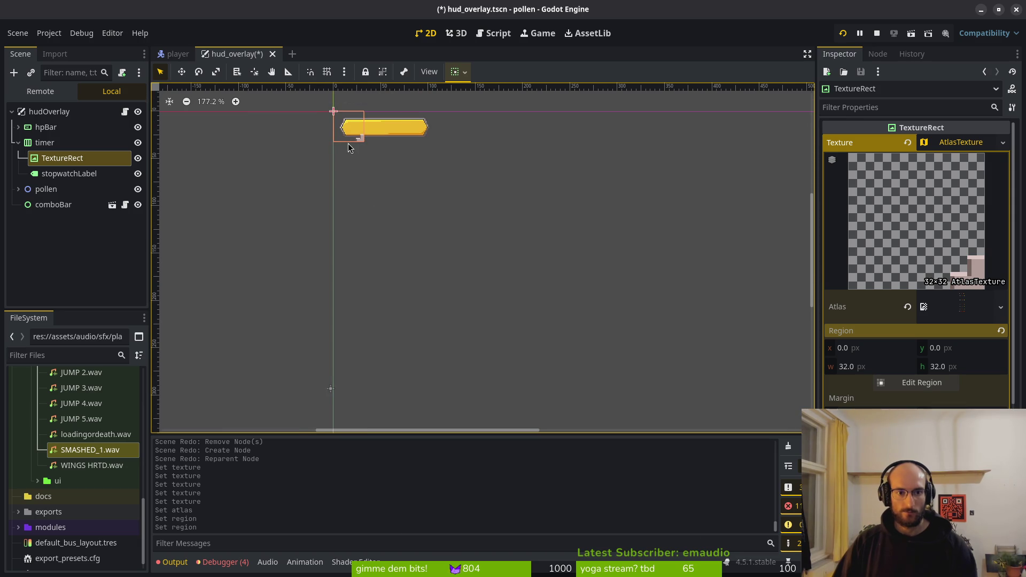
drag(347, 143, 354, 325)
drag(339, 137, 343, 191)
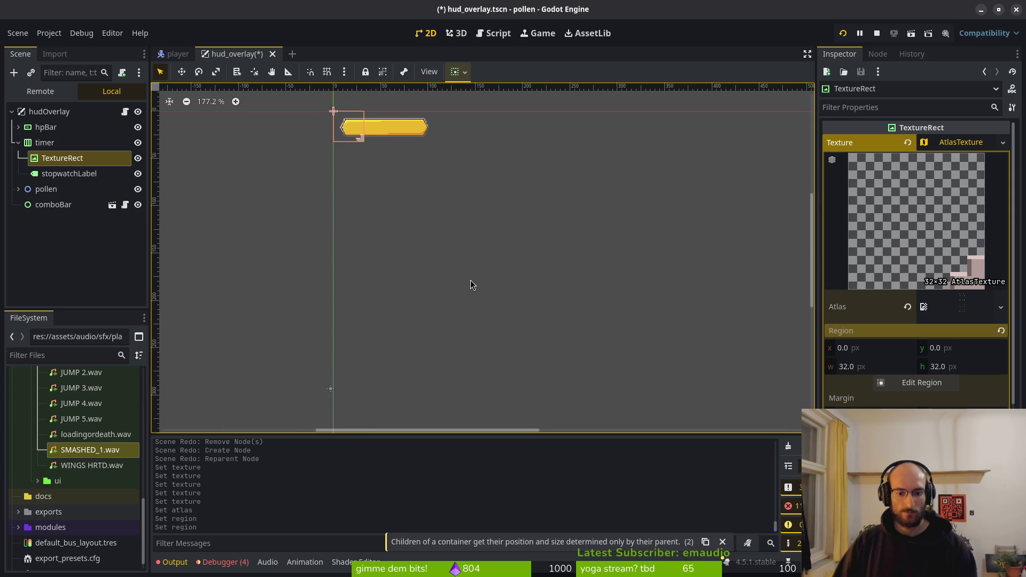
scroll(335, 174, down, 3)
click(60, 146)
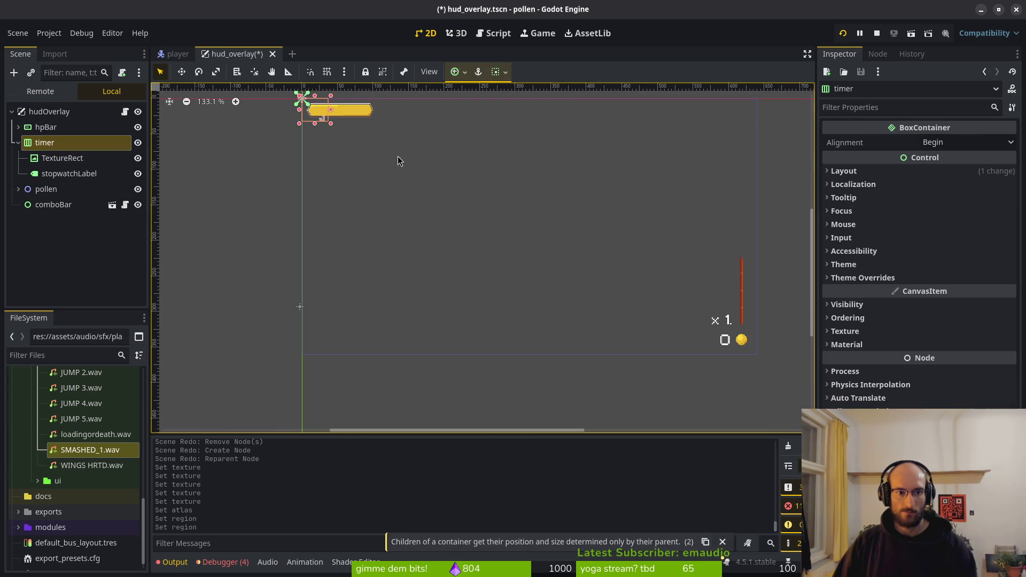
- Move the timer container to the lower-left and apply the Bottom Left anchor preset
drag(311, 110, 314, 340)
click(458, 71)
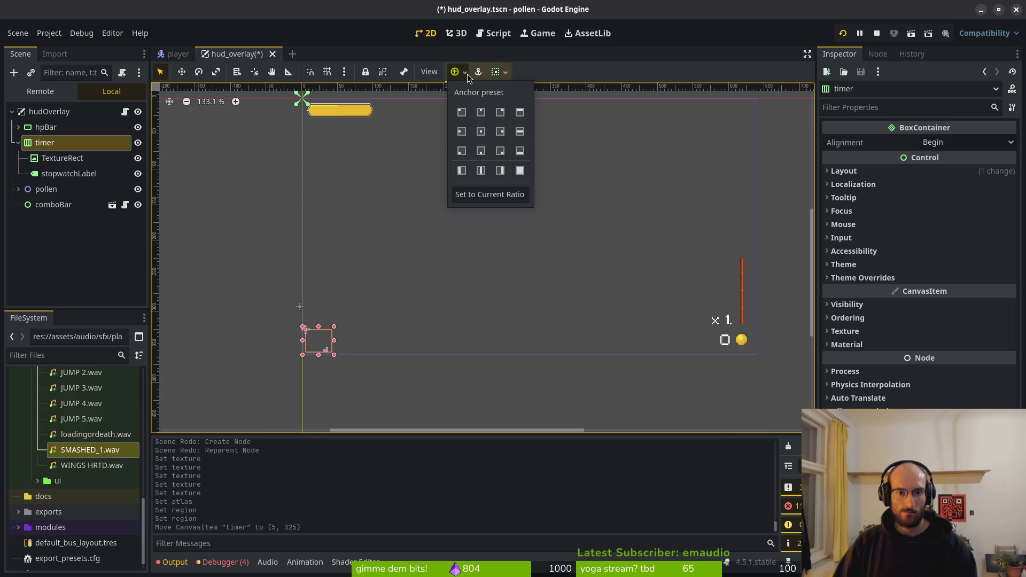
click(461, 151)
scroll(316, 317, up, 5)
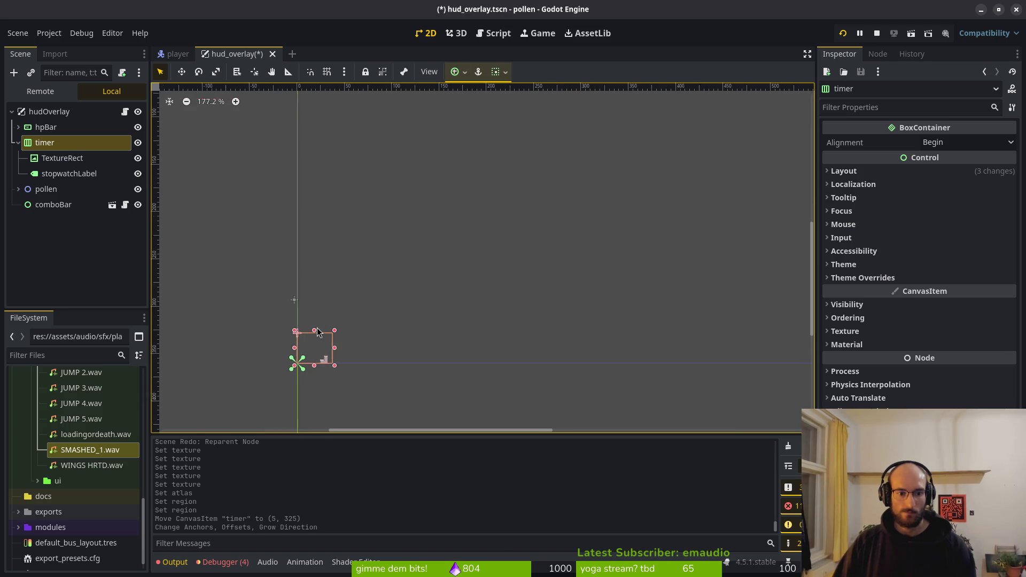
click(71, 158)
- Set the icon's atlas region size to 64×64 px
click(884, 386)
text(64)
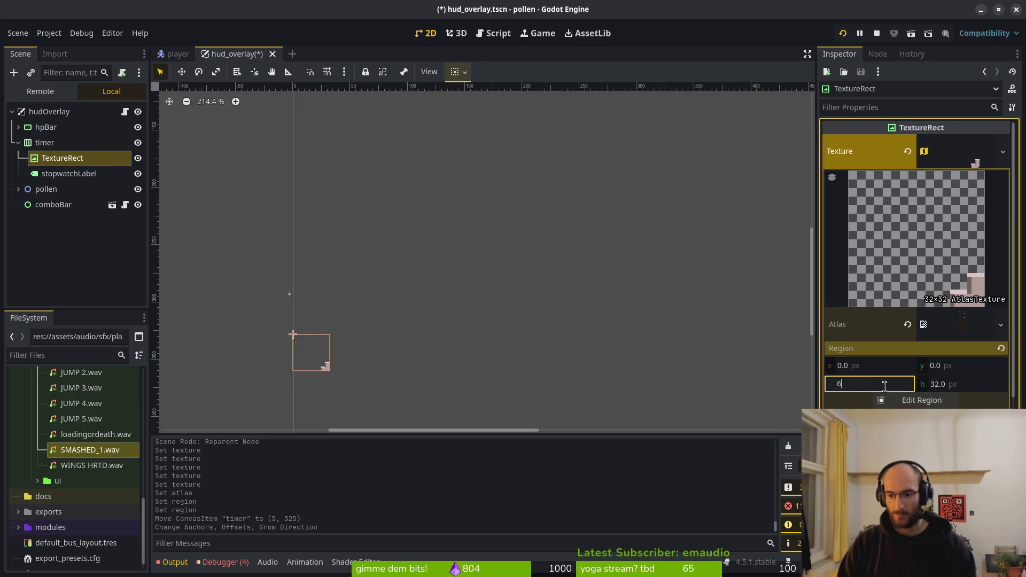
key(Tab)
text(64)
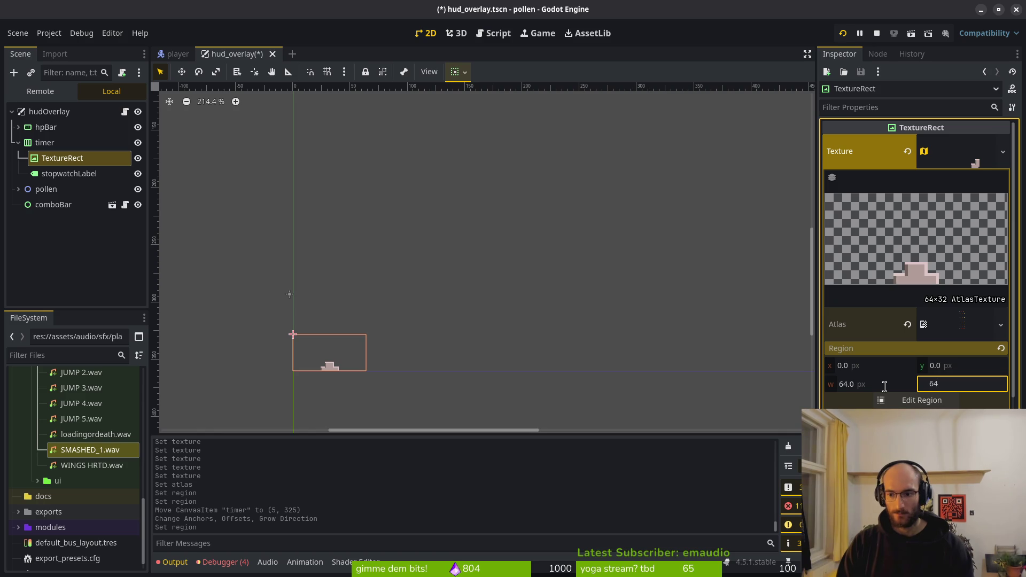
key(Return)
- Set the region offset to x 128, y 256, save, and start opening a file in Aseprite
click(872, 368)
text(128)
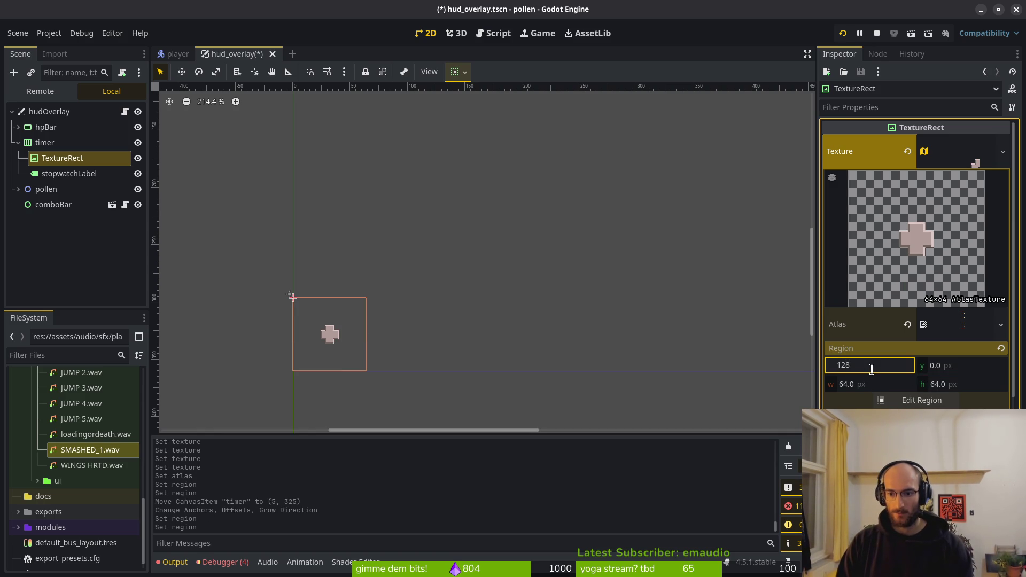
key(Return)
key(ctrl+s)
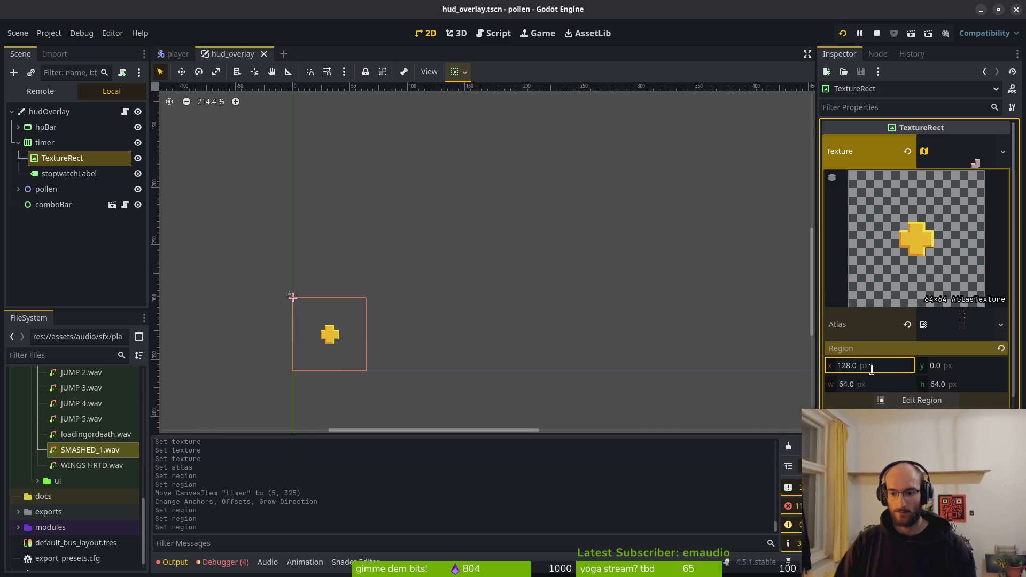
click(335, 352)
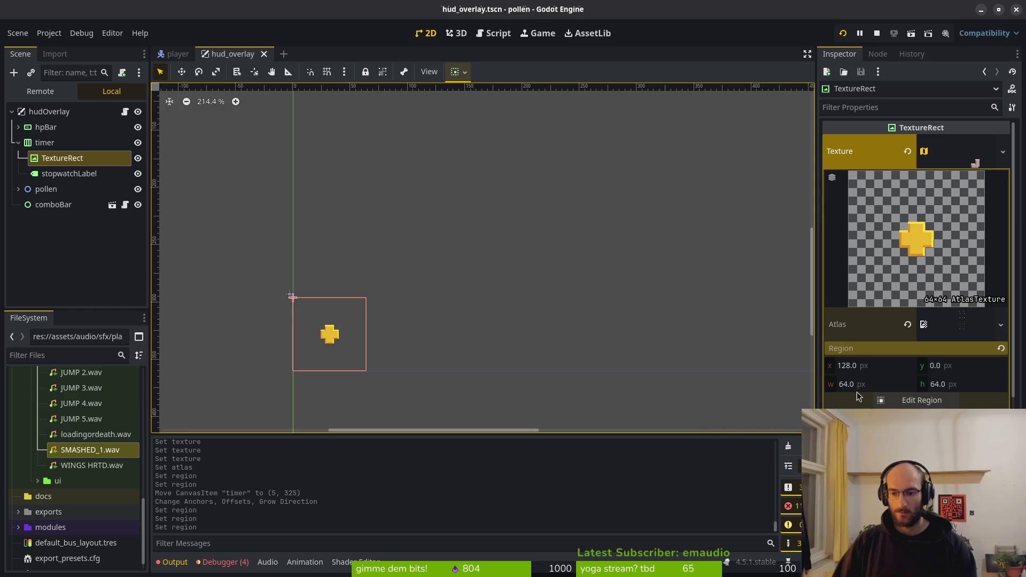
click(934, 367)
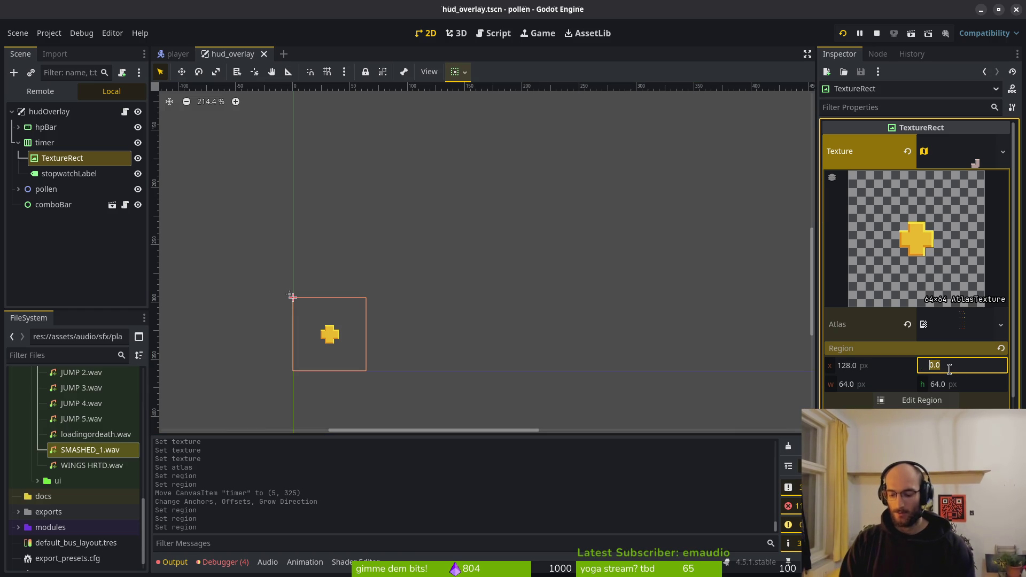
text(256)
key(Return)
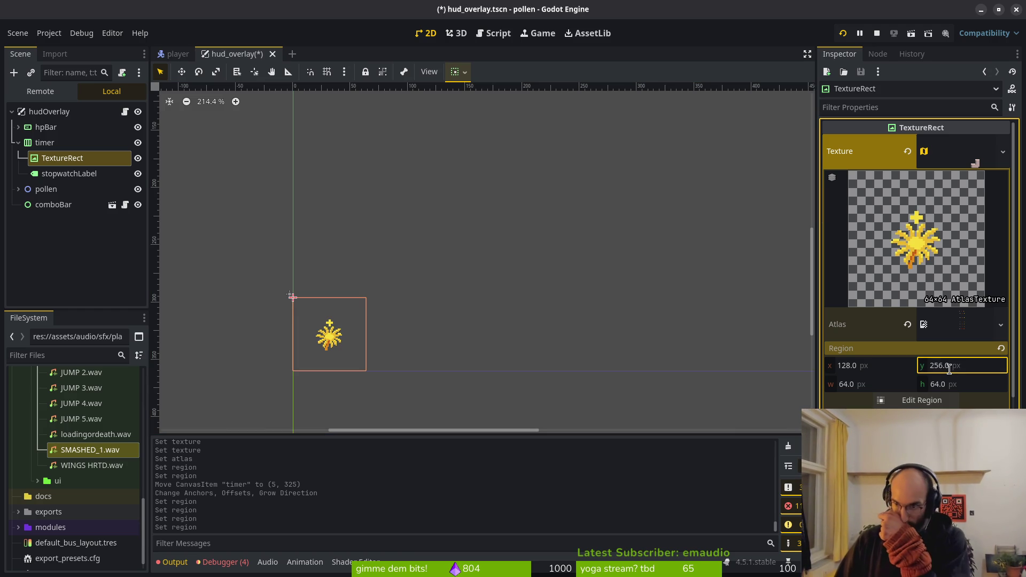
scroll(615, 325, down, 3)
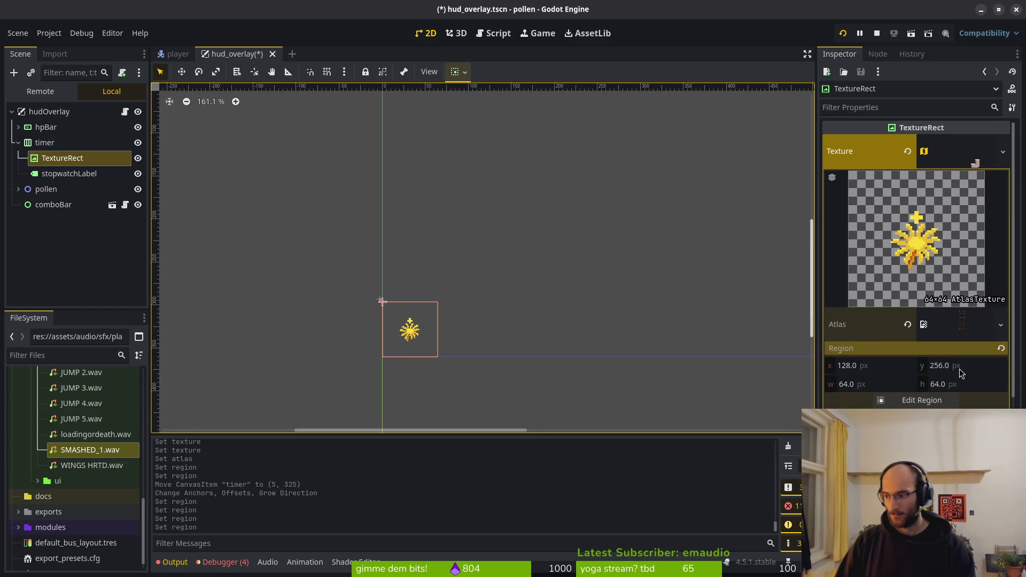
key(alt+Tab)
click(67, 75)
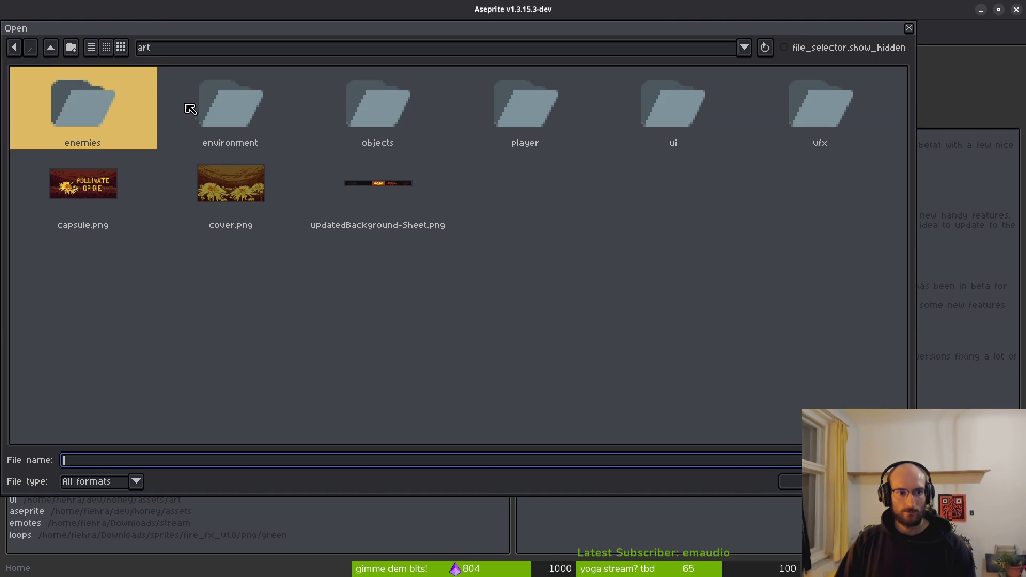
- Open skillIcons-Sheet.png from the ui folder in Aseprite to inspect it, then return to Godot
click(654, 113)
double_click(643, 112)
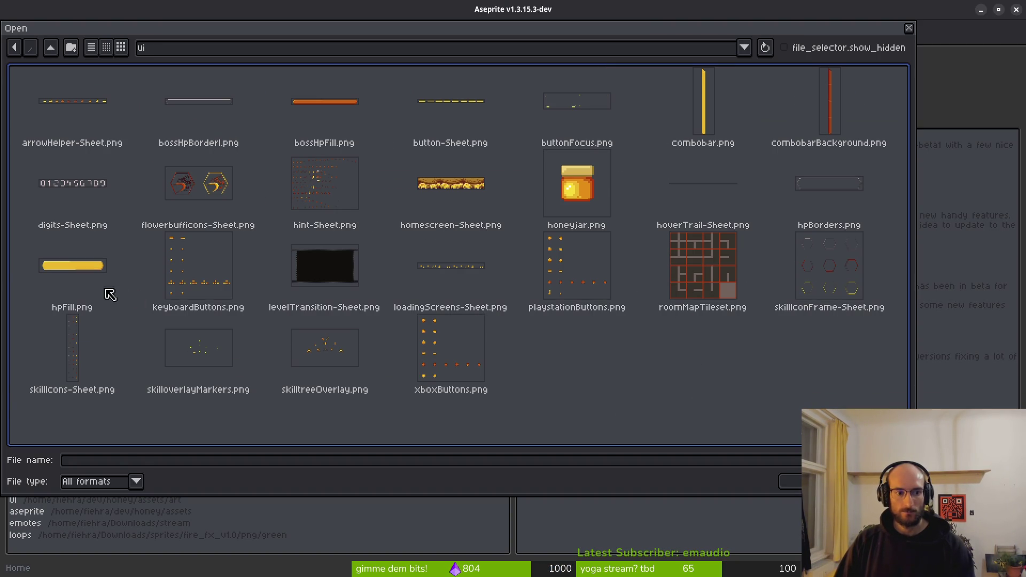
double_click(76, 351)
scroll(557, 314, down, 5)
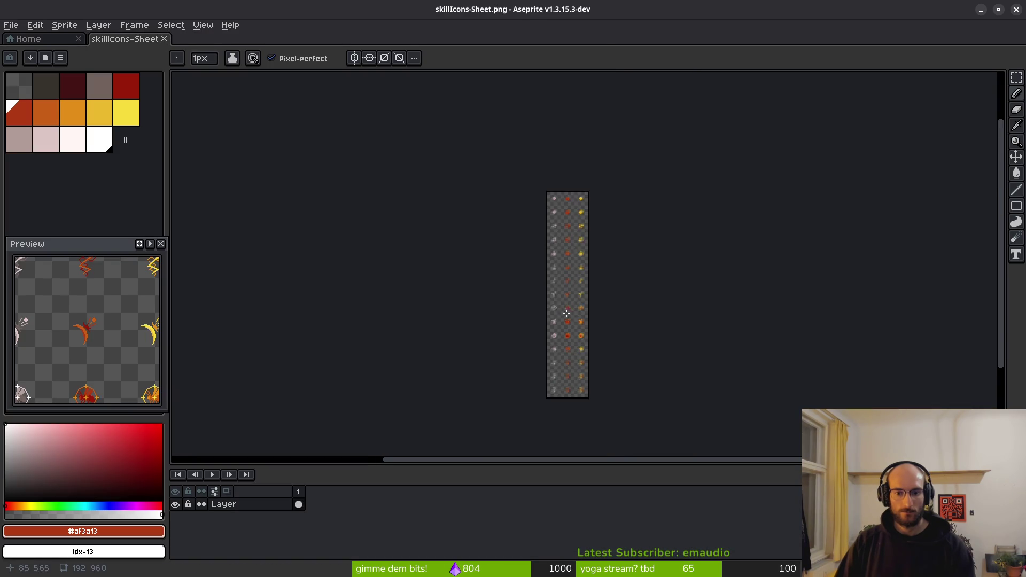
scroll(565, 311, up, 3)
scroll(570, 255, up, 1)
scroll(579, 373, down, 2)
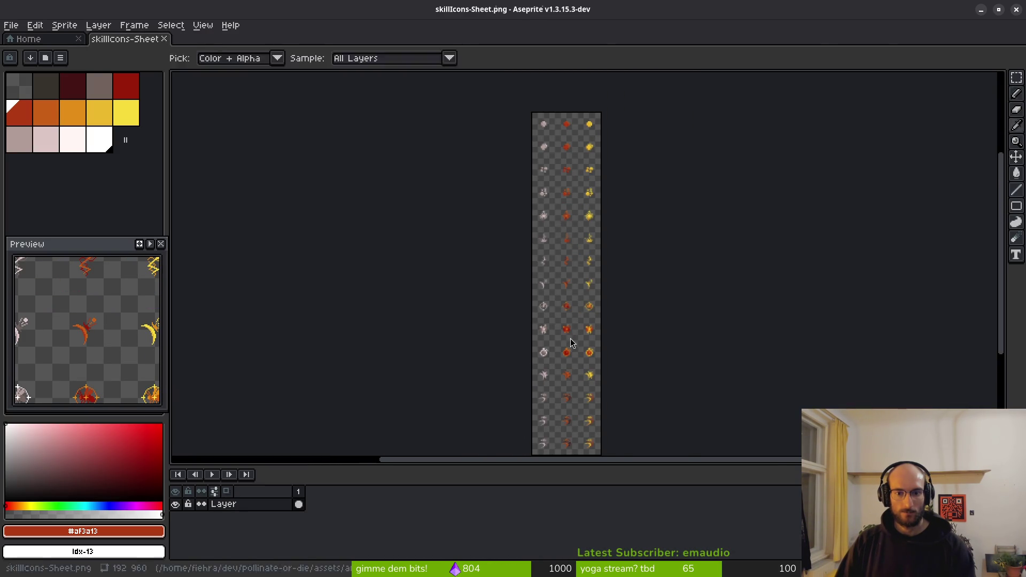
key(alt+Tab)
click(968, 367)
key(BackSpace)
key(BackSpace)
key(BackSpace)
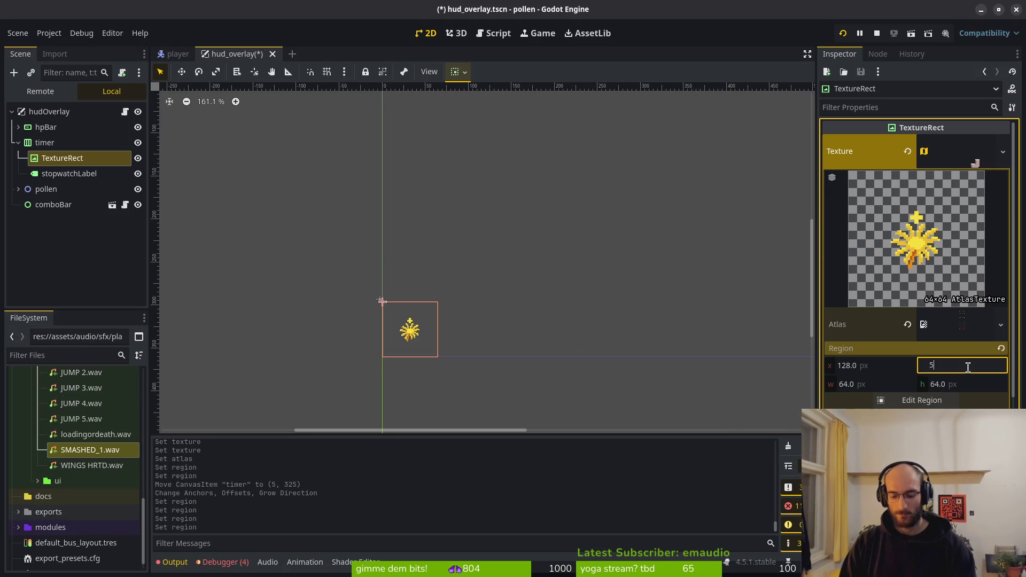
- Adjust the region y offset from 512, comparing with the Aseprite sheet, until the stopwatch shows; save
key(Return)
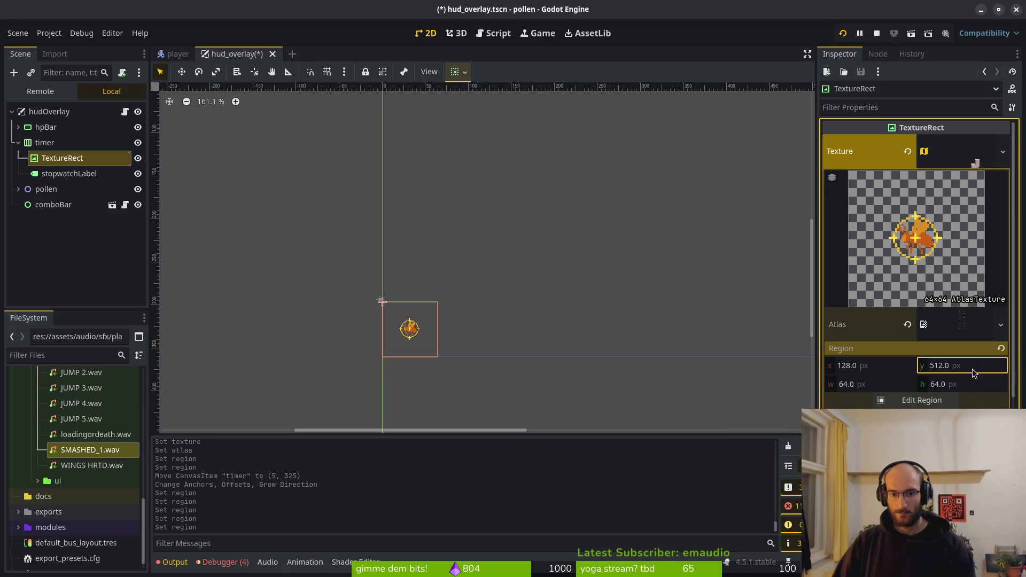
key(alt+Tab)
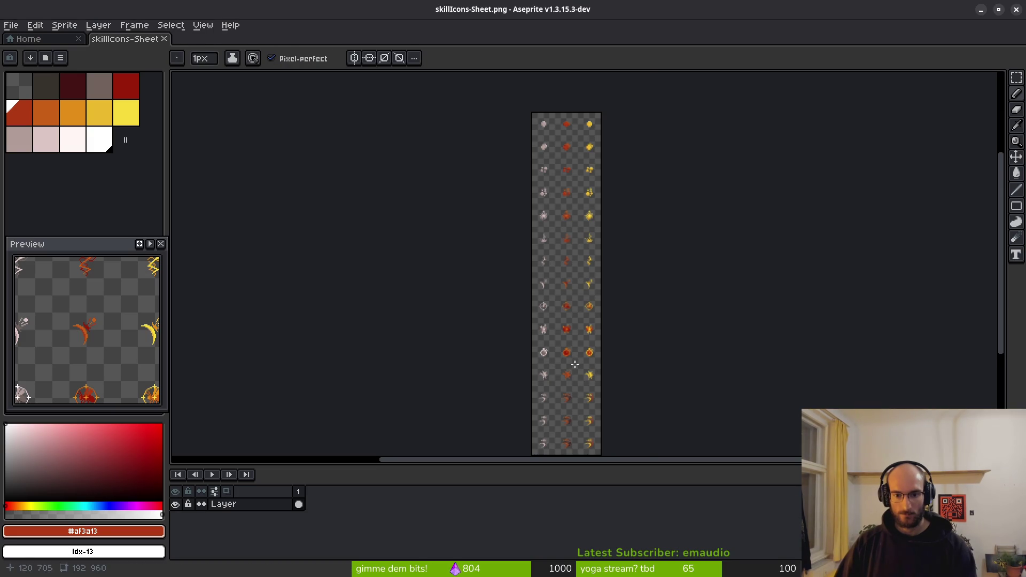
scroll(574, 355, up, 2)
key(alt+Tab)
click(972, 366)
click(967, 366)
key(Return)
click(967, 367)
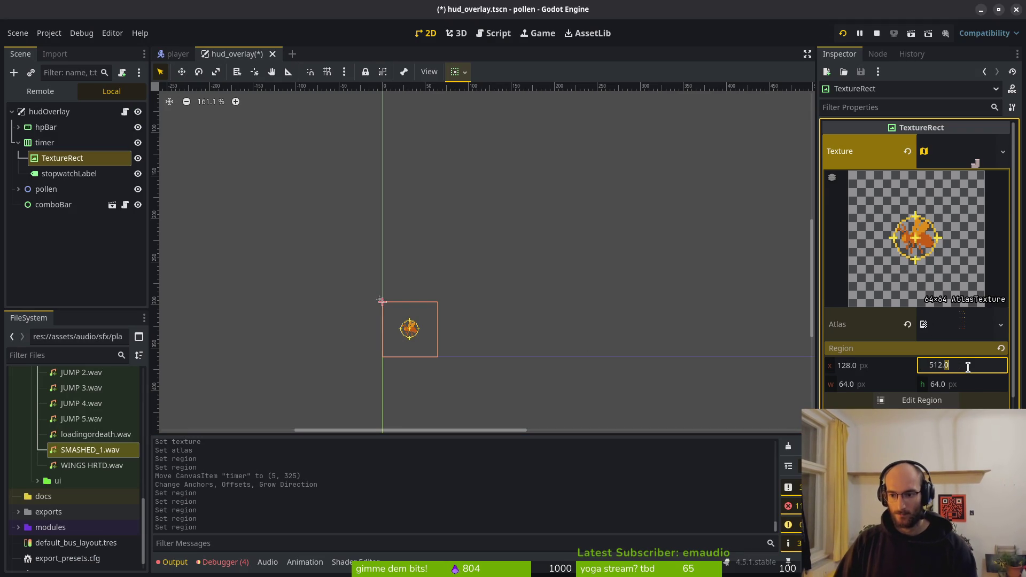
click(967, 366)
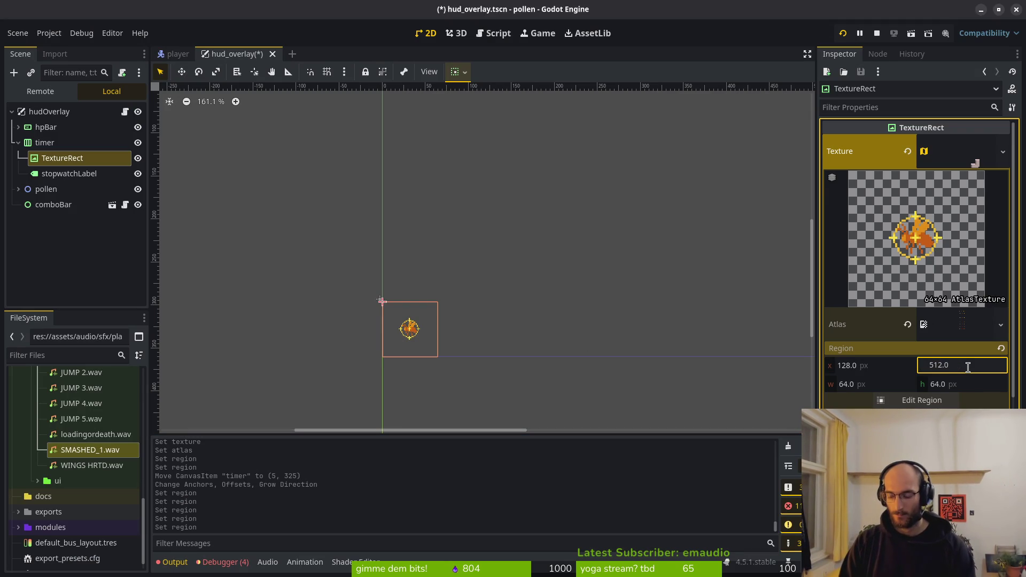
text(+128)
key(Return)
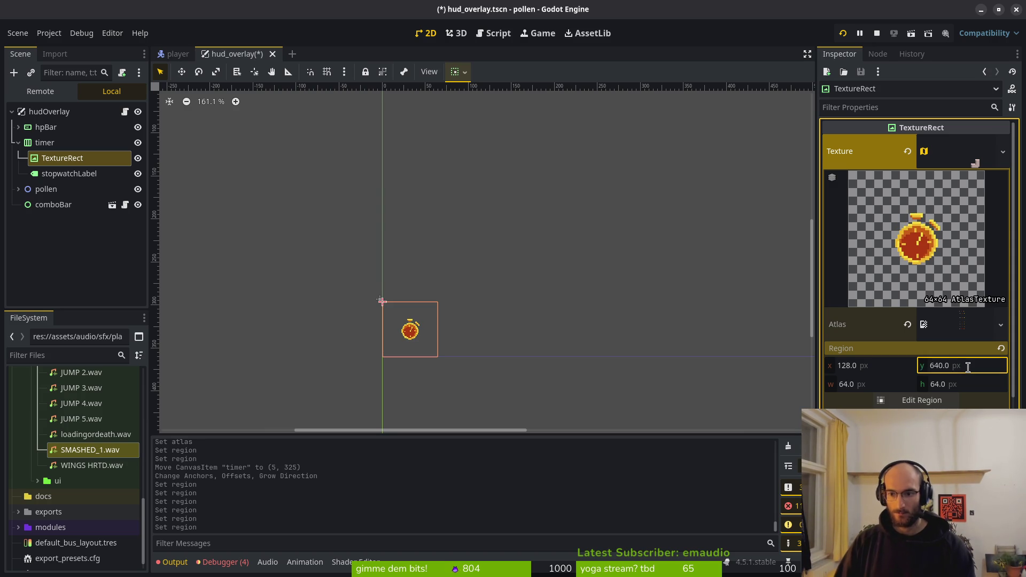
key(ctrl+s)
- Set the region y offset to 672 and x offset to 140, and save
scroll(441, 329, up, 3)
scroll(405, 305, up, 1)
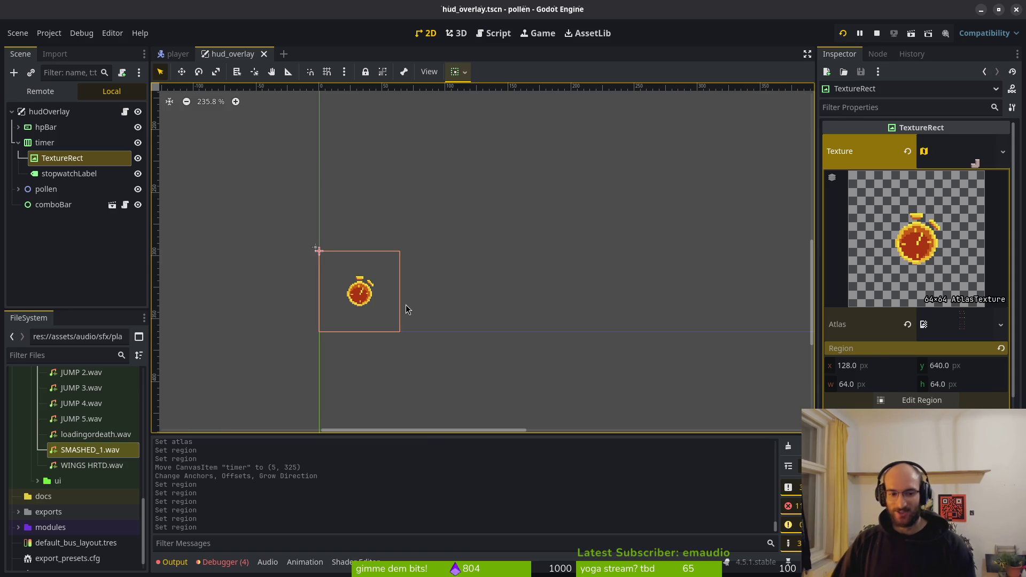
scroll(417, 305, down, 3)
scroll(443, 270, down, 5)
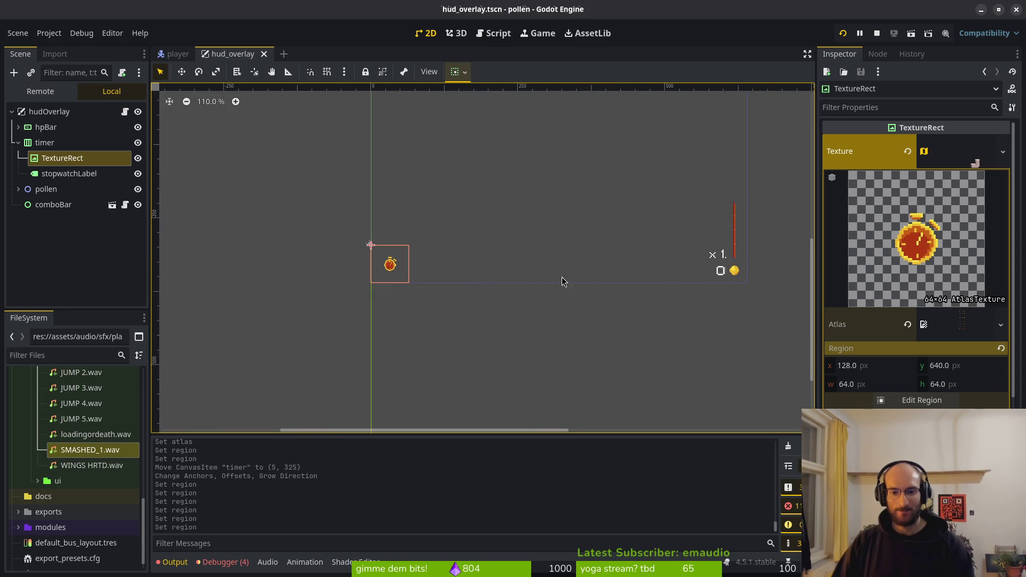
scroll(444, 248, up, 5)
scroll(595, 228, up, 5)
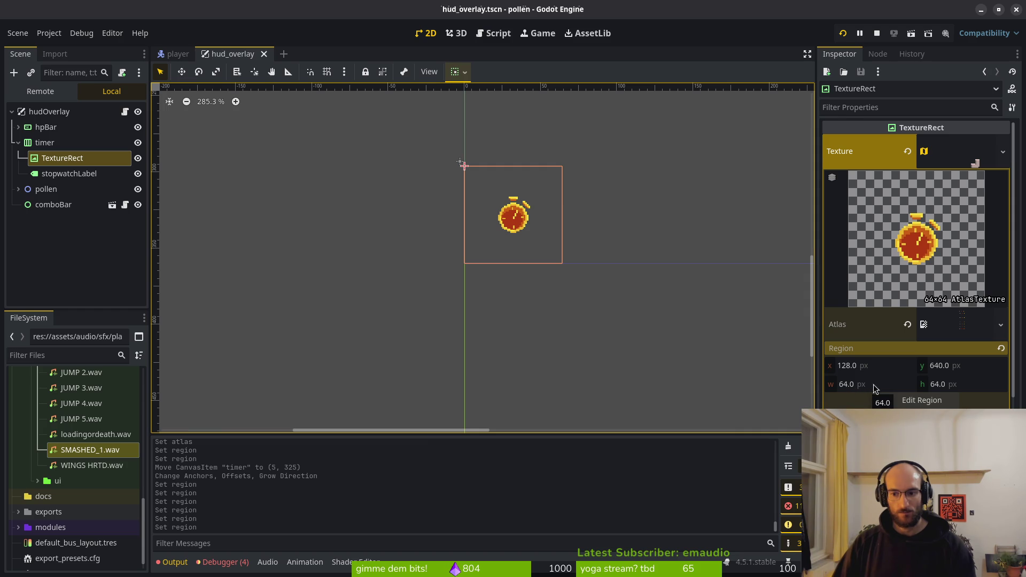
click(941, 368)
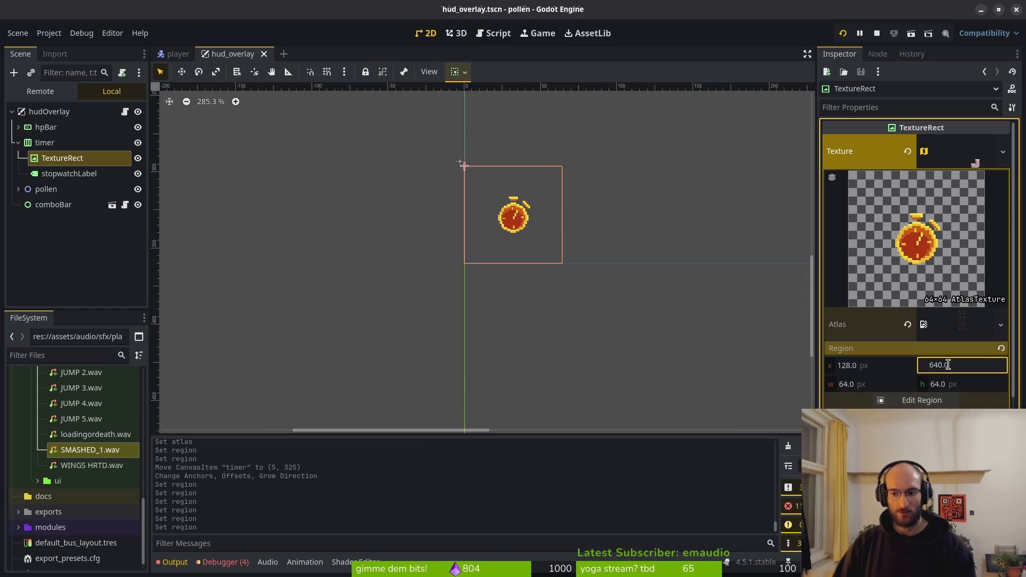
key(BackSpace)
key(BackSpace)
text(72)
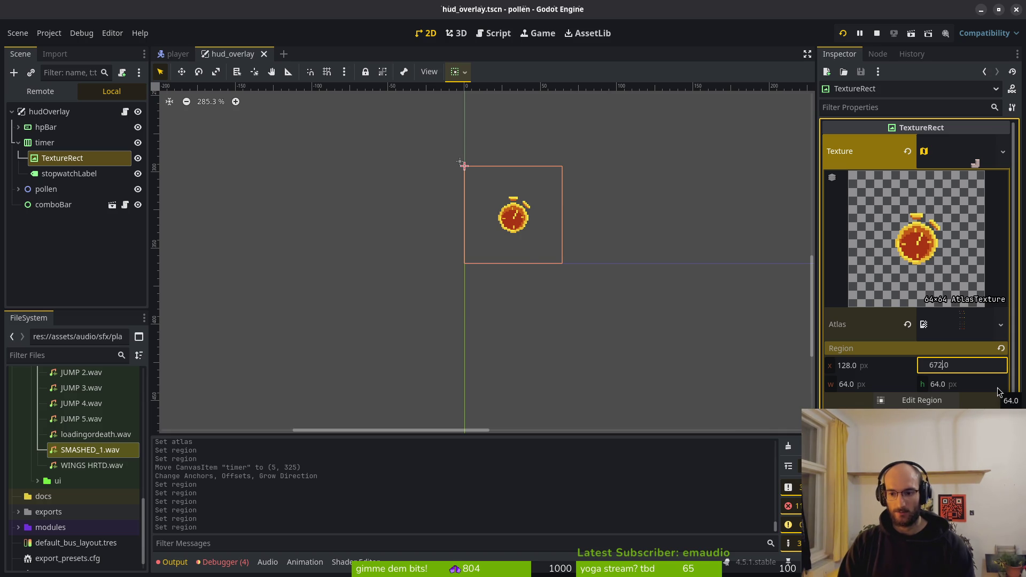
key(Return)
click(848, 368)
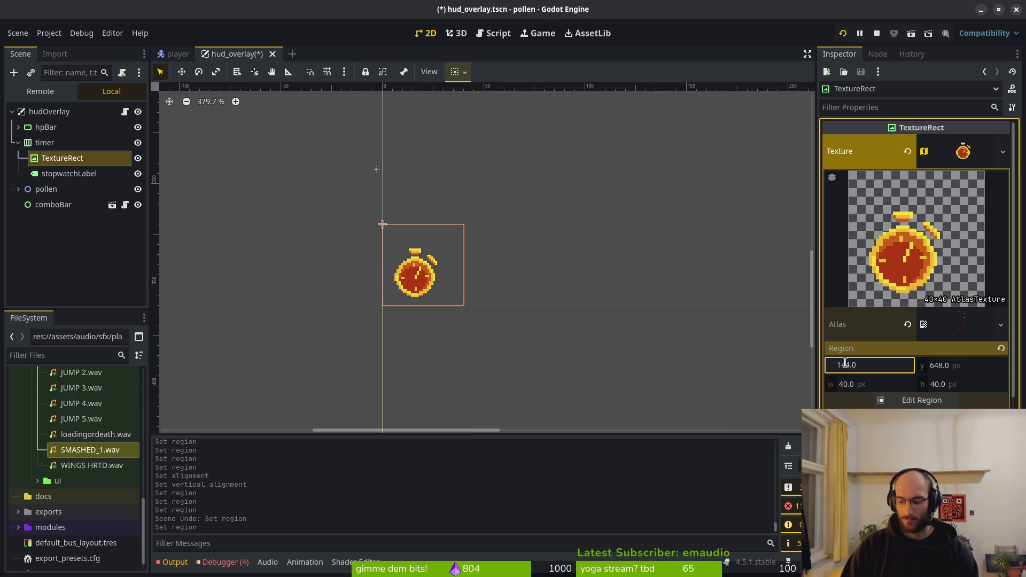
key(Return)
key(ctrl+s)
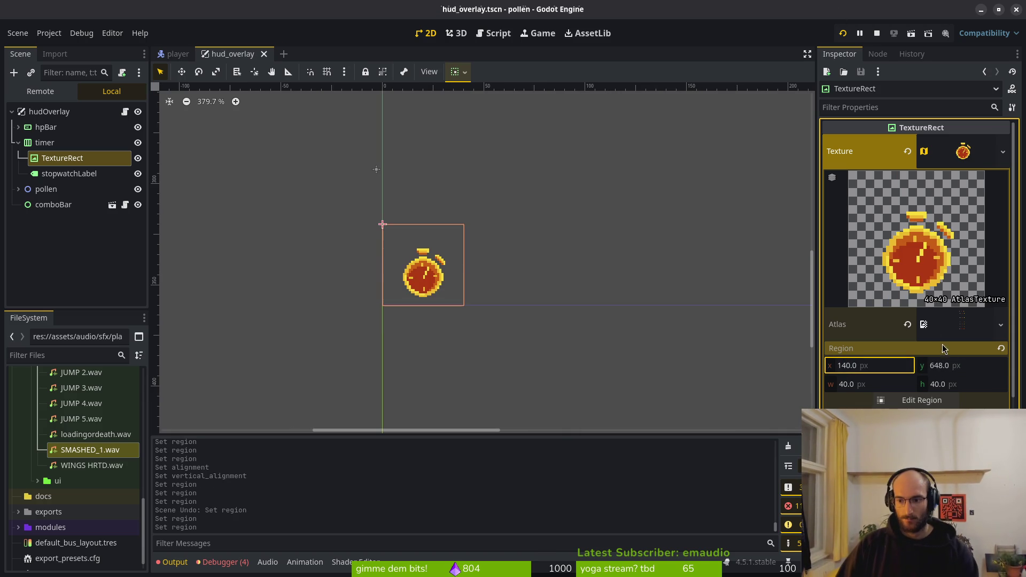
- Fine-tune the y offset through 640, 648 and 656 to 652, and save the scene
double_click(940, 368)
key(Right)
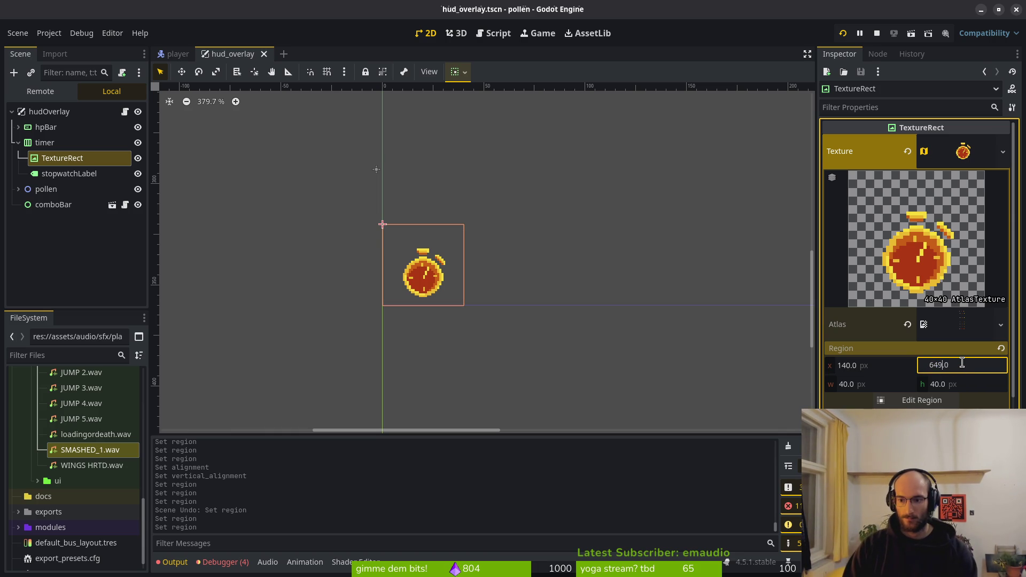
text(0)
key(Return)
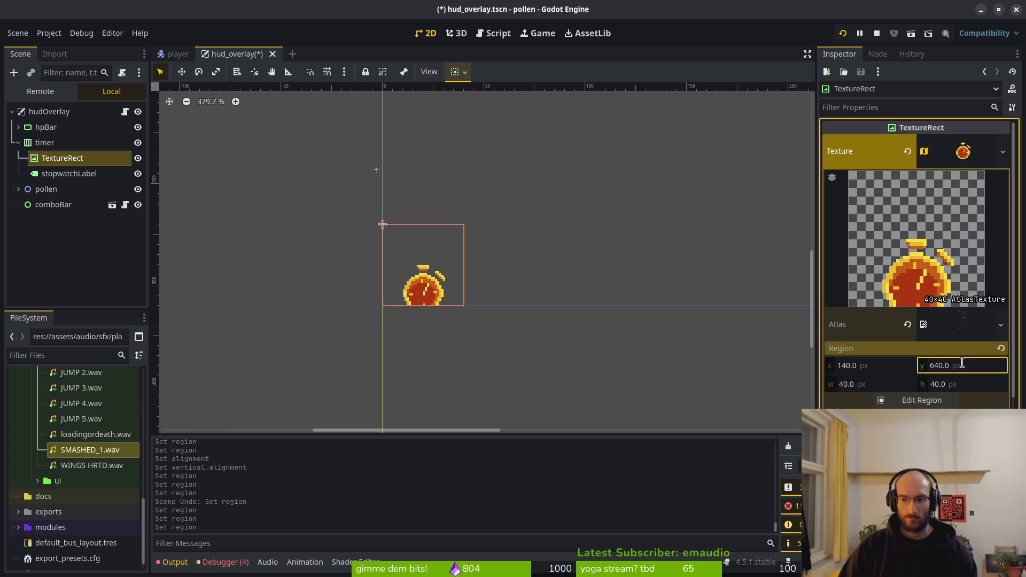
key(ctrl+z)
text(6)
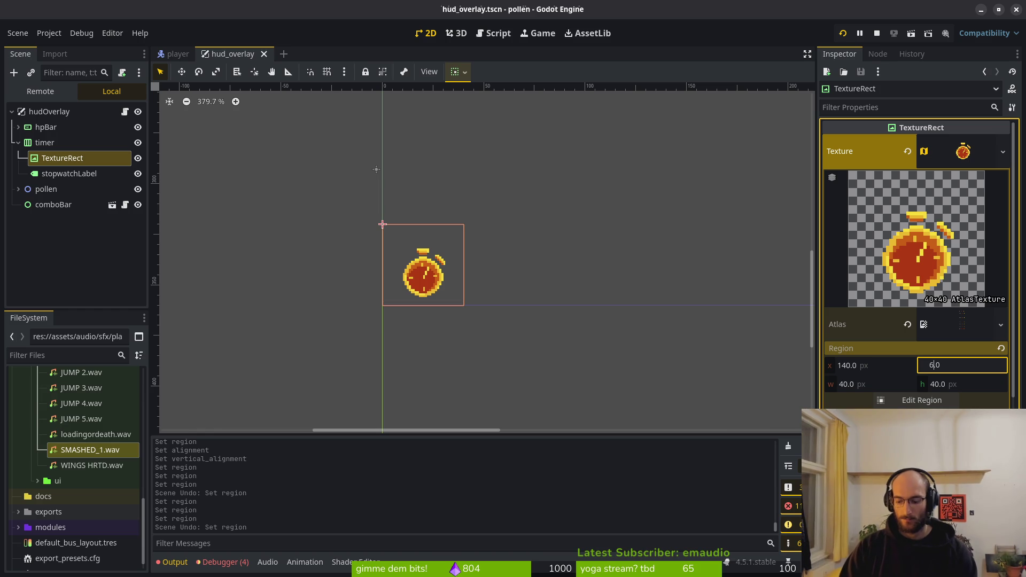
key(Return)
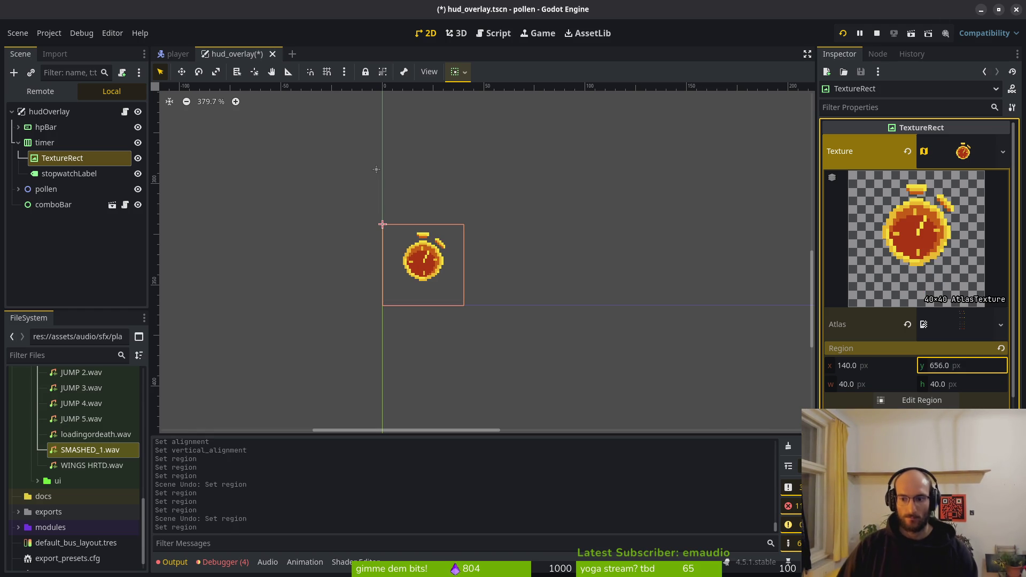
click(939, 364)
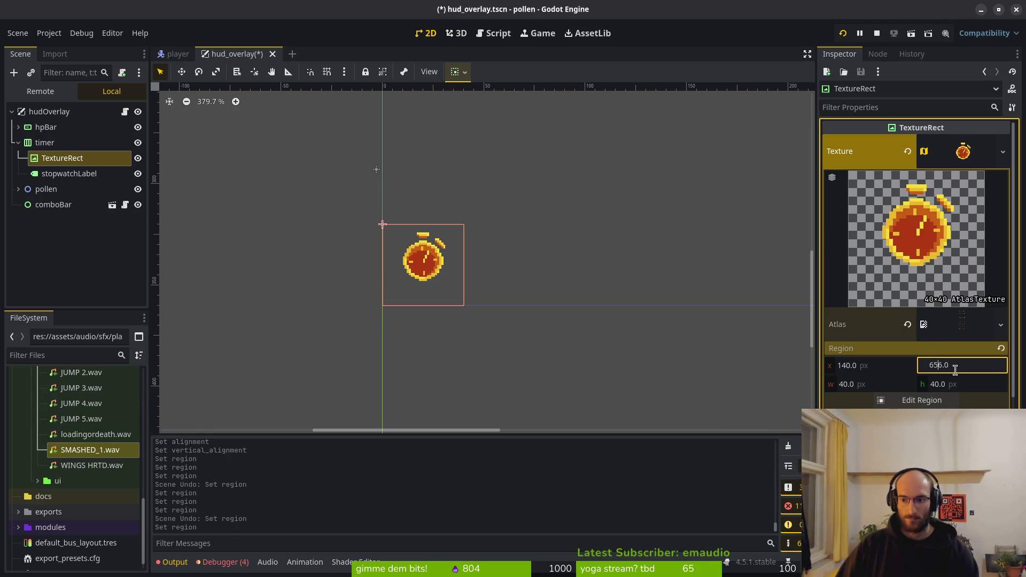
key(Return)
key(ctrl+s)
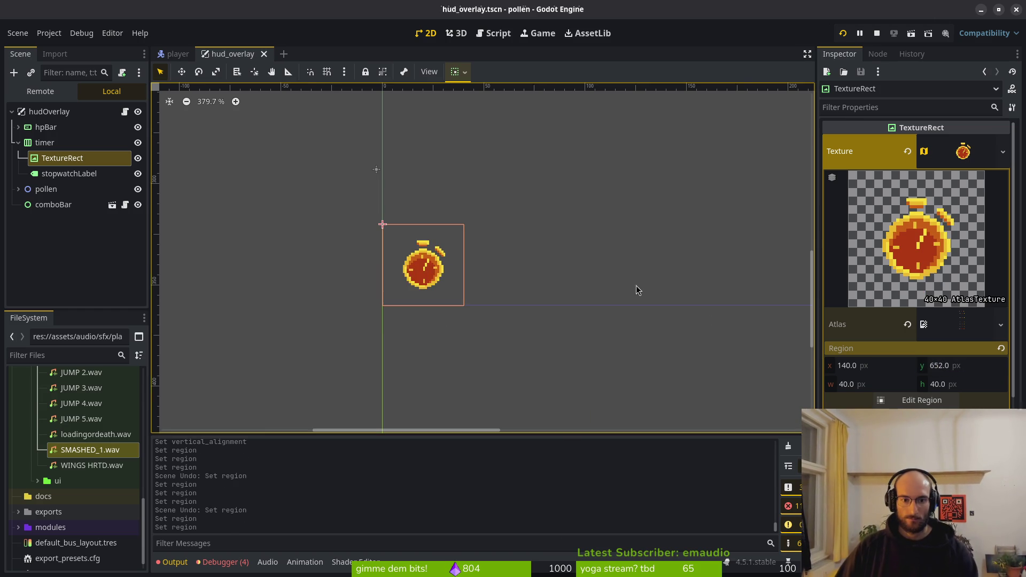
scroll(491, 246, down, 2)
- Give the stopwatchLabel the placeholder text 'sdfasdf'
click(68, 173)
scroll(473, 250, up, 2)
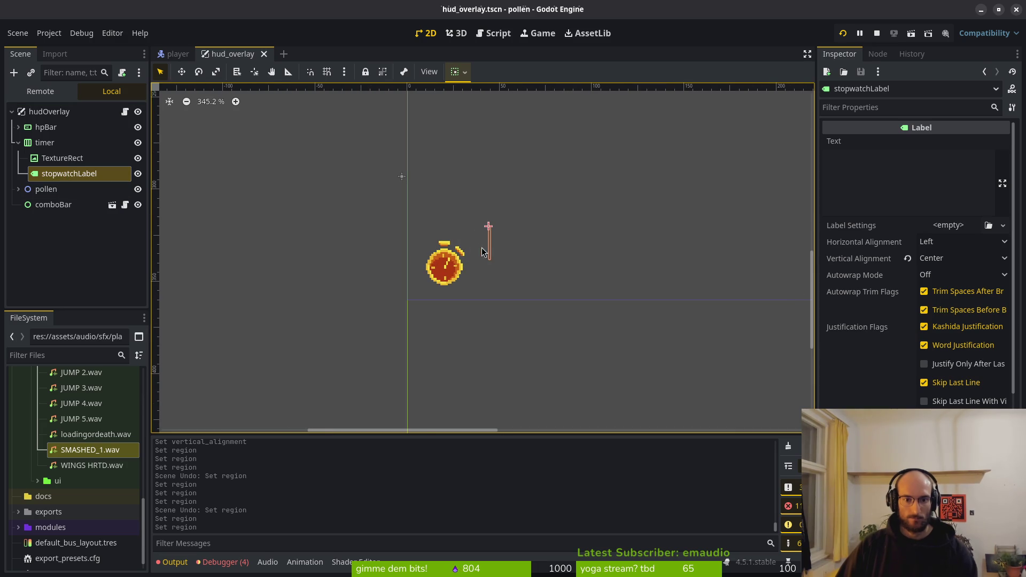
click(876, 195)
text(sdfasdf)
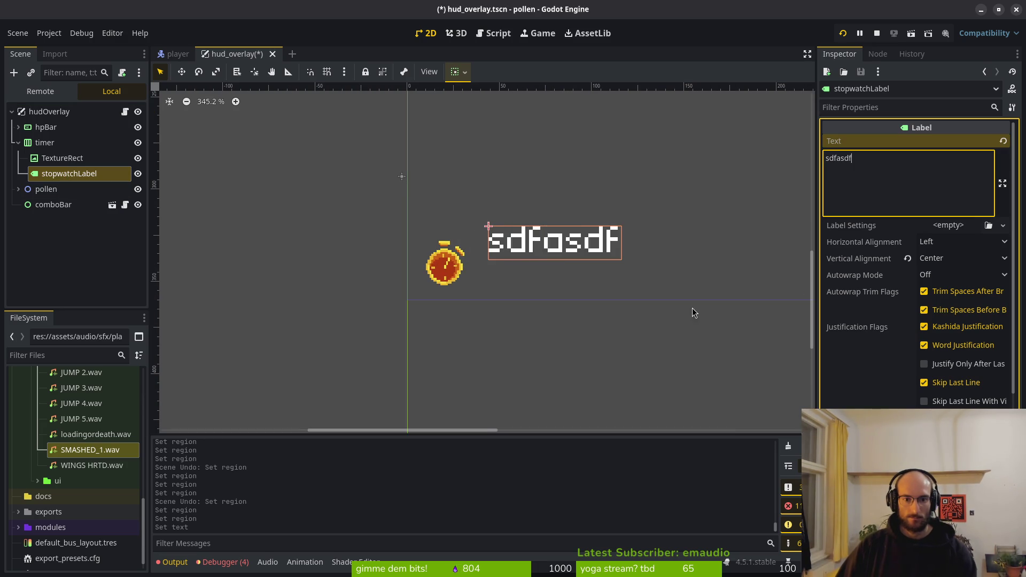
scroll(553, 253, down, 1)
- Select the timer container, leaving its layout direction as Inherited
click(462, 263)
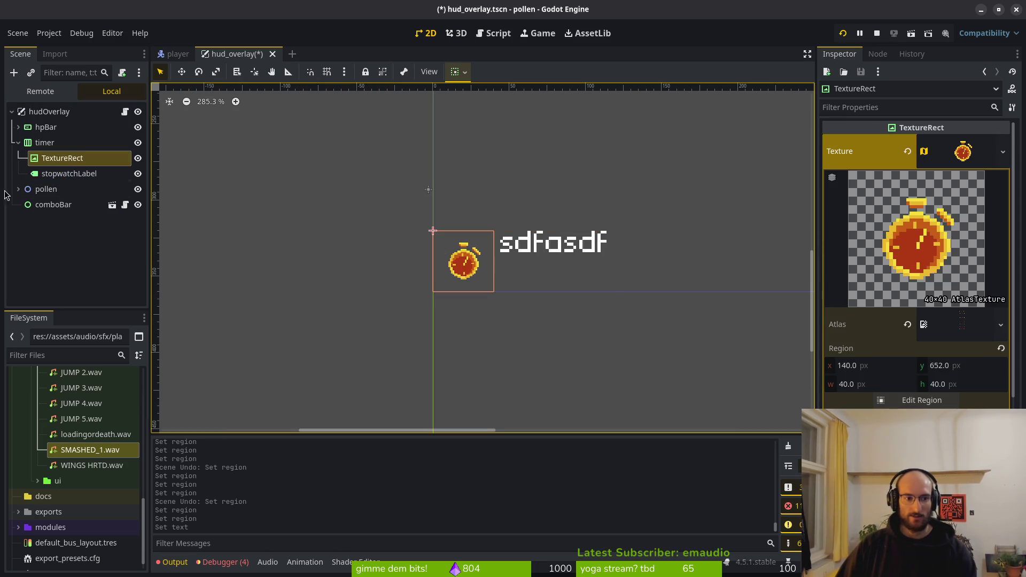
click(431, 288)
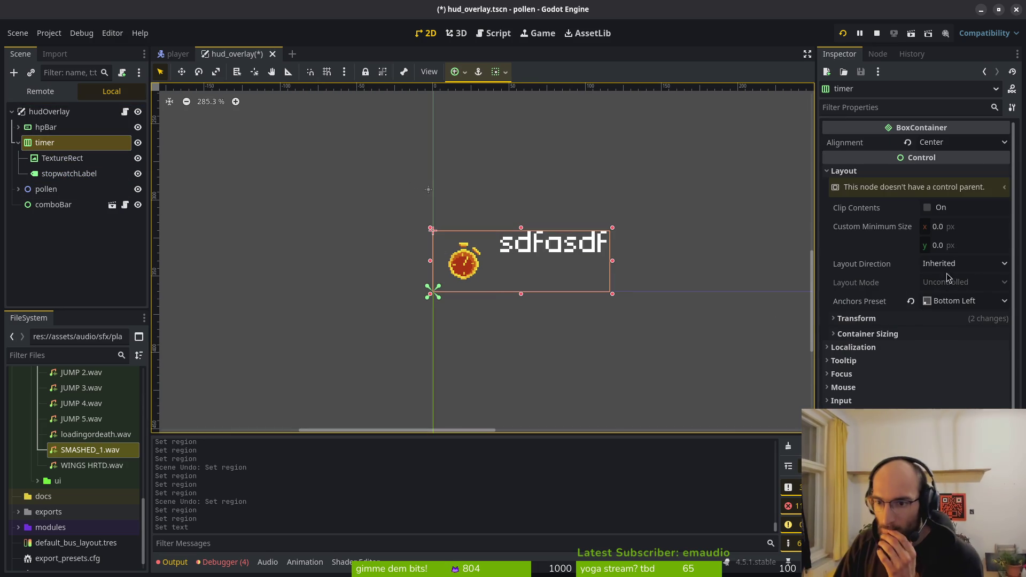
click(952, 263)
click(953, 263)
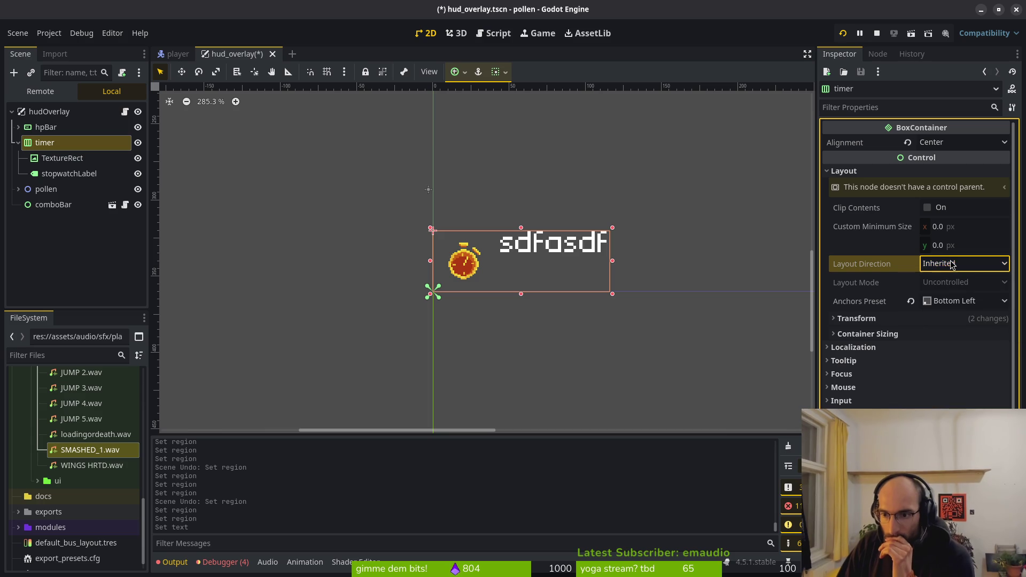
- Try the timer's alignment as Begin and End, then return it to Center
click(963, 143)
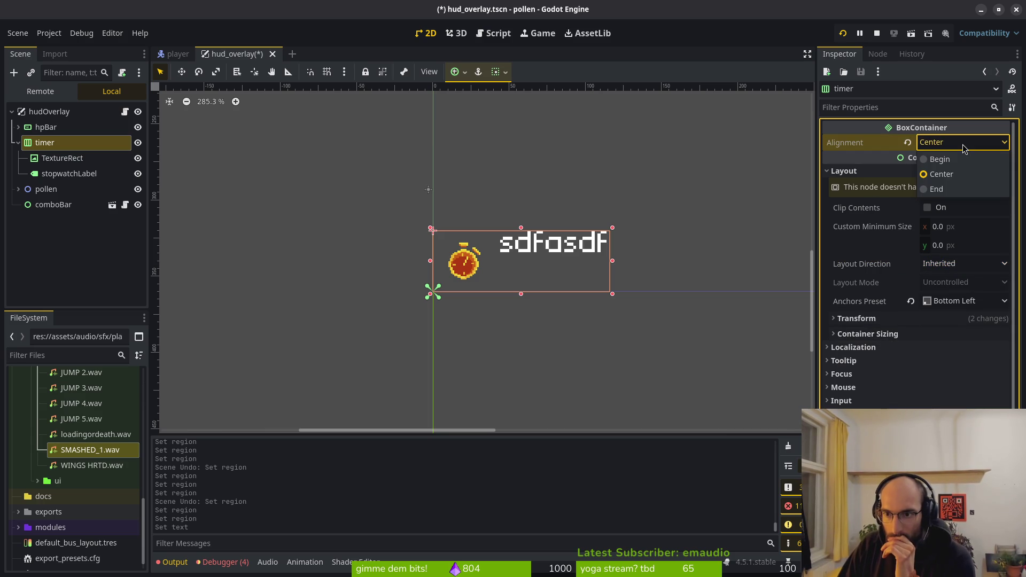
click(961, 159)
click(962, 142)
click(942, 189)
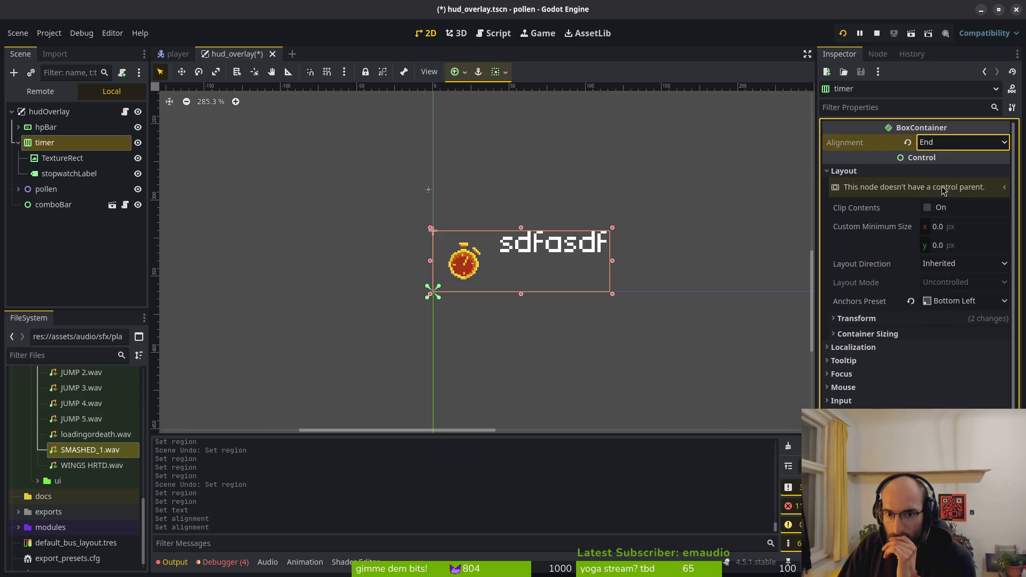
click(965, 143)
click(941, 174)
click(963, 143)
click(203, 230)
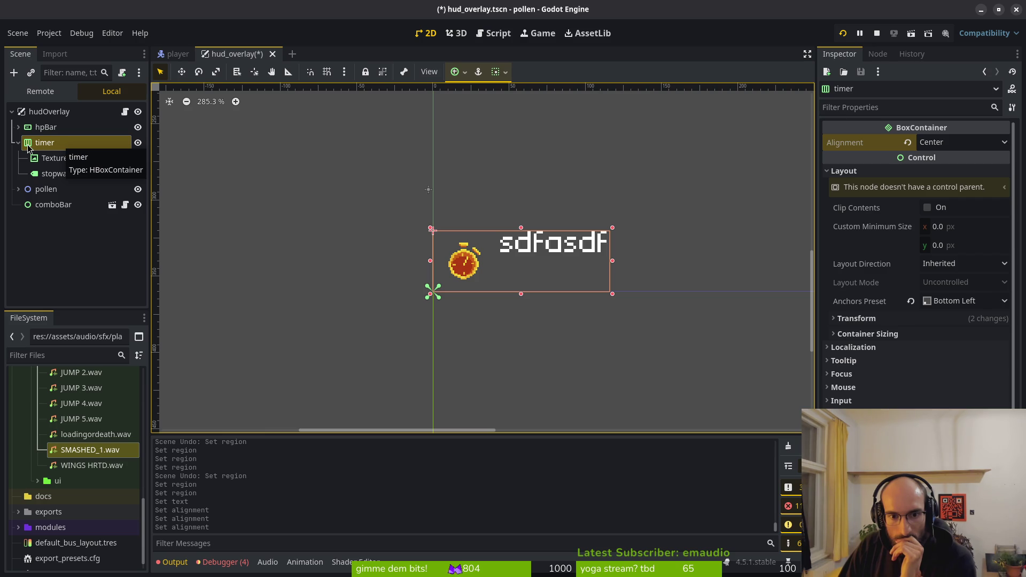
click(543, 246)
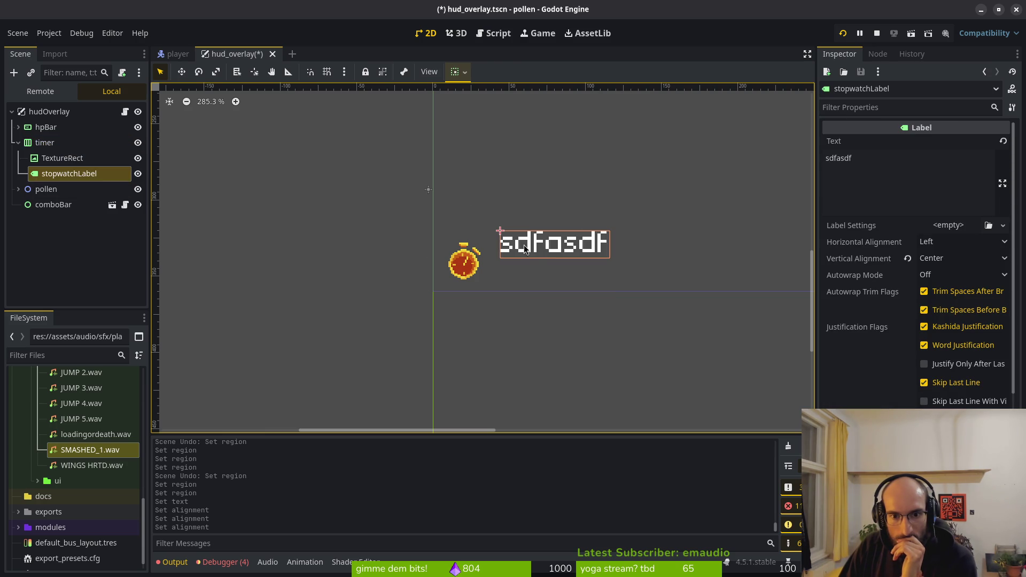
- Reset the timer container's alignment to Begin and save the HUD scene
drag(523, 248, 533, 261)
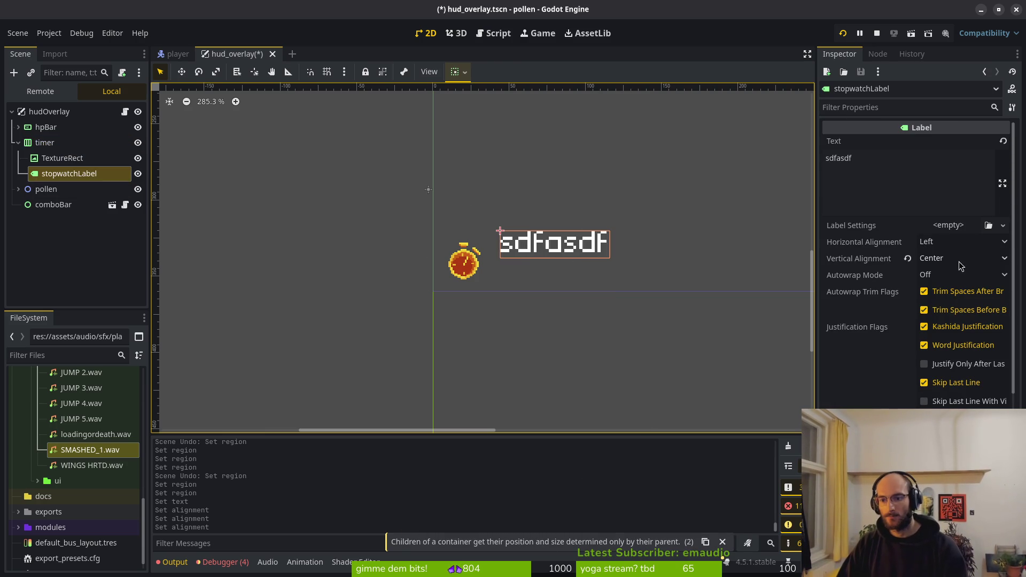
click(60, 158)
click(68, 143)
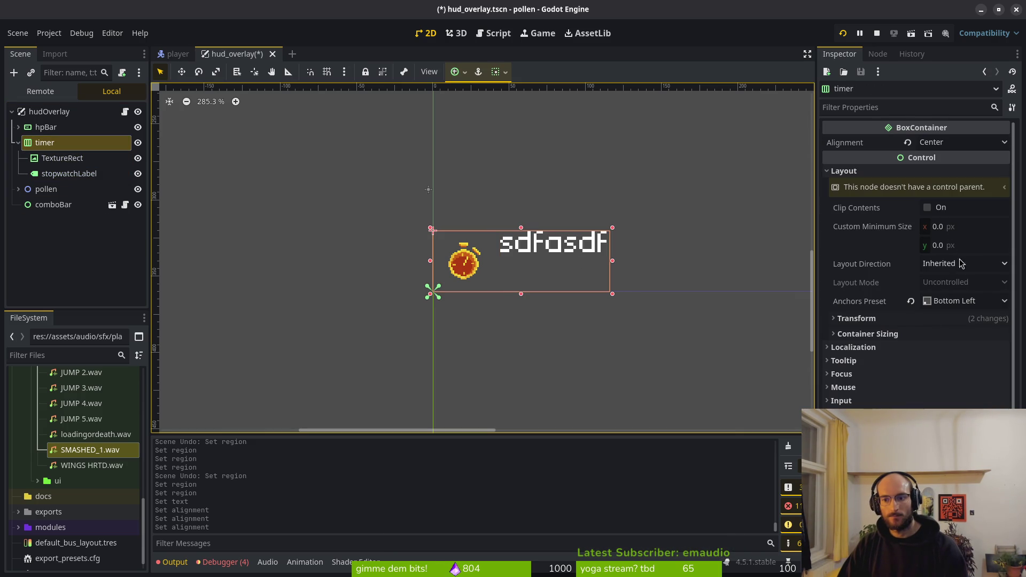
click(921, 335)
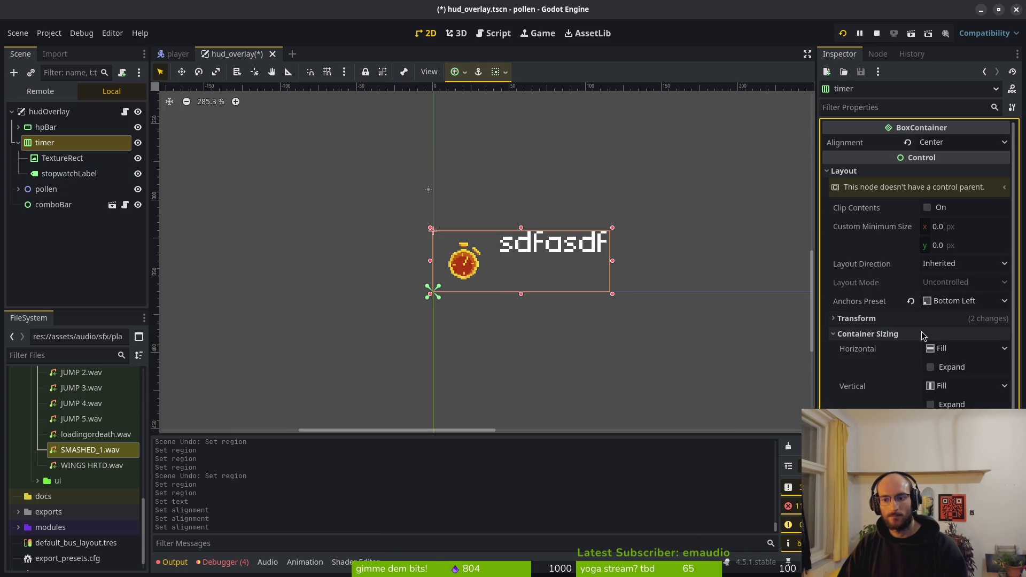
click(921, 334)
click(915, 319)
click(915, 319)
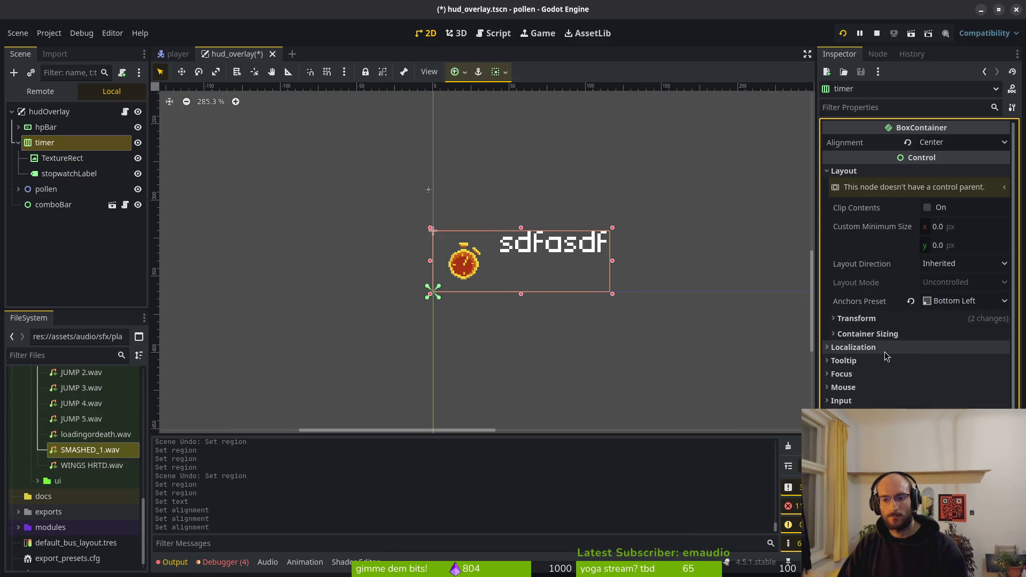
scroll(855, 405, down, 2)
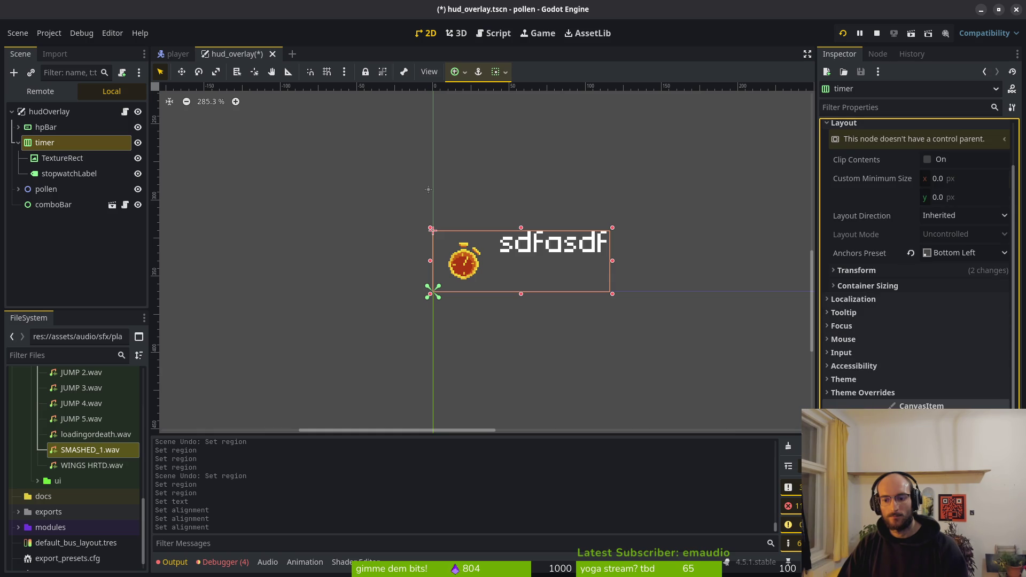
scroll(904, 142, up, 2)
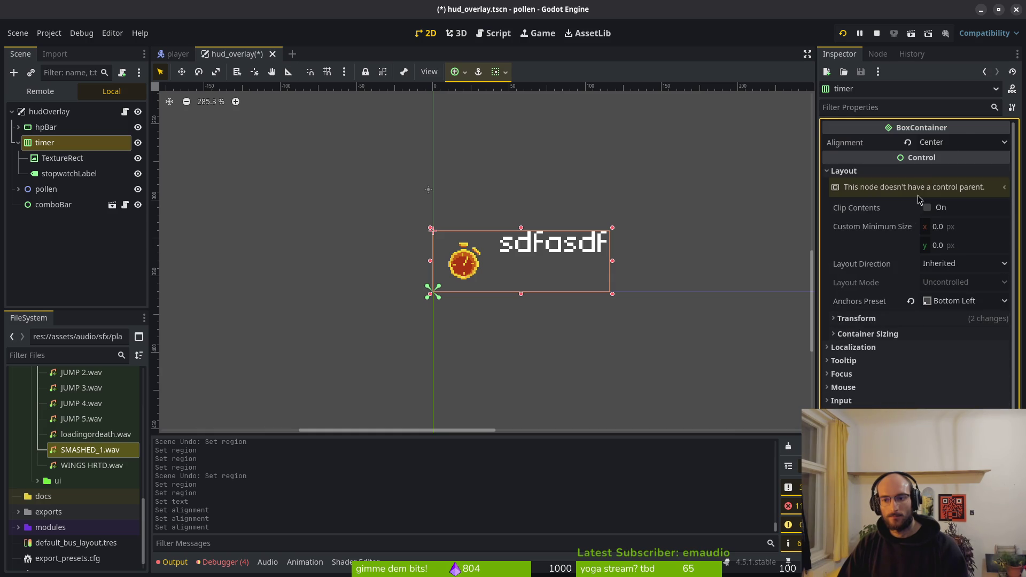
click(907, 142)
key(ctrl+s)
- With the stopwatch label selected, check the Debugger's Errors list, then return to Output
click(56, 159)
click(57, 175)
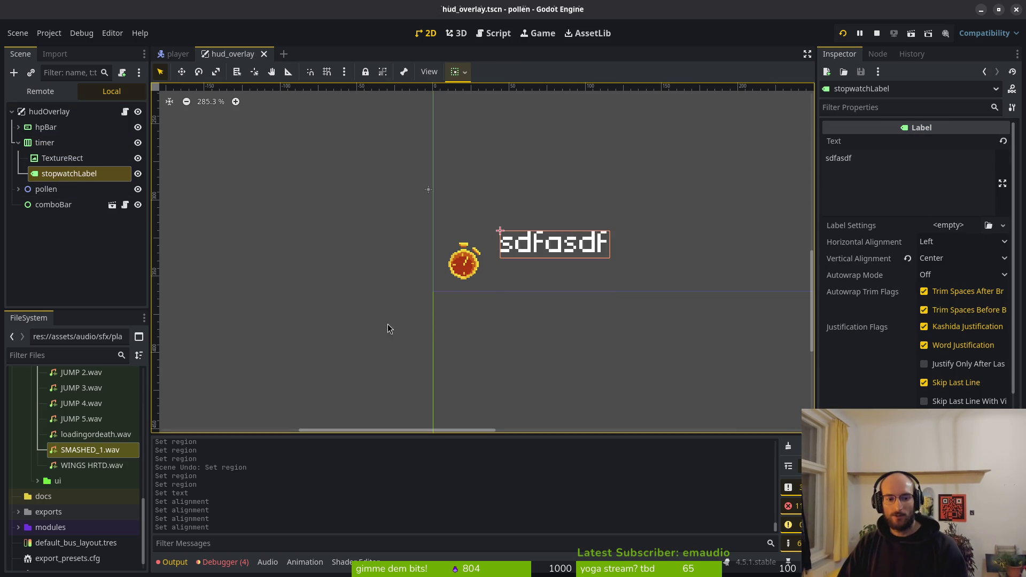
click(222, 562)
click(227, 428)
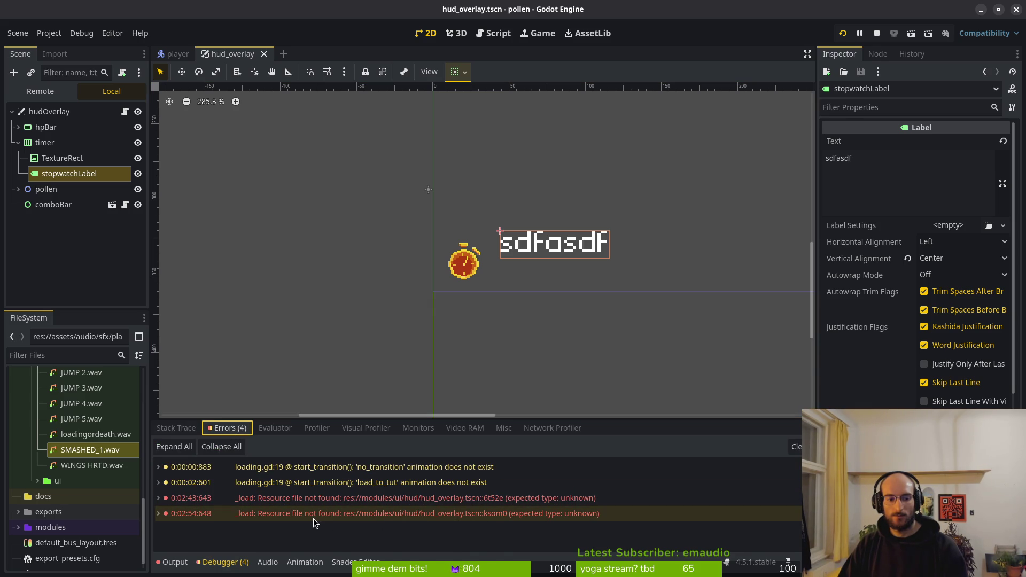
mouse_move(313, 519)
click(172, 562)
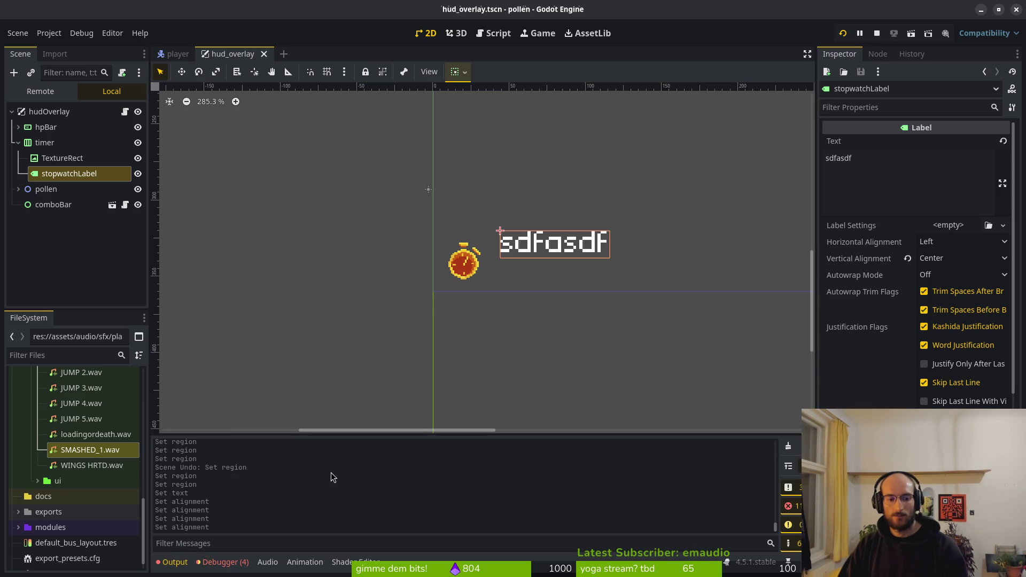
- Change the label's vertical container sizing, clear its 'sdfasdf' text, and save
scroll(476, 267, down, 4)
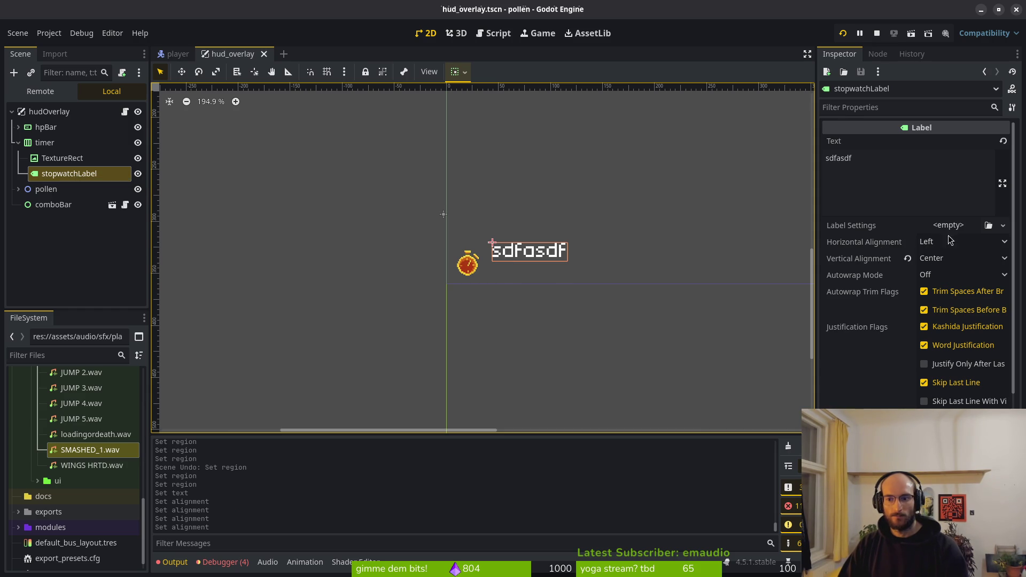
scroll(897, 405, down, 4)
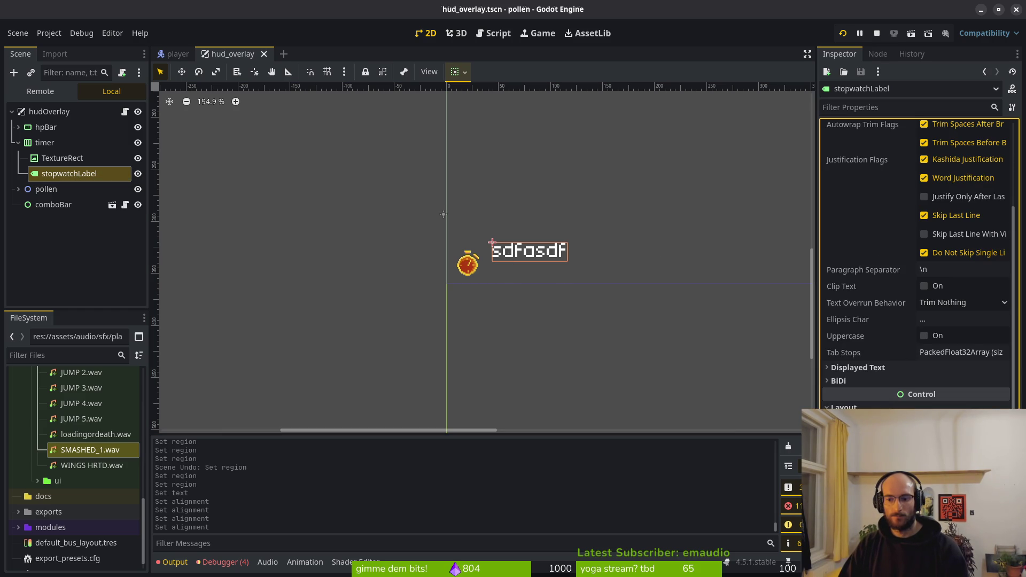
scroll(916, 262, down, 5)
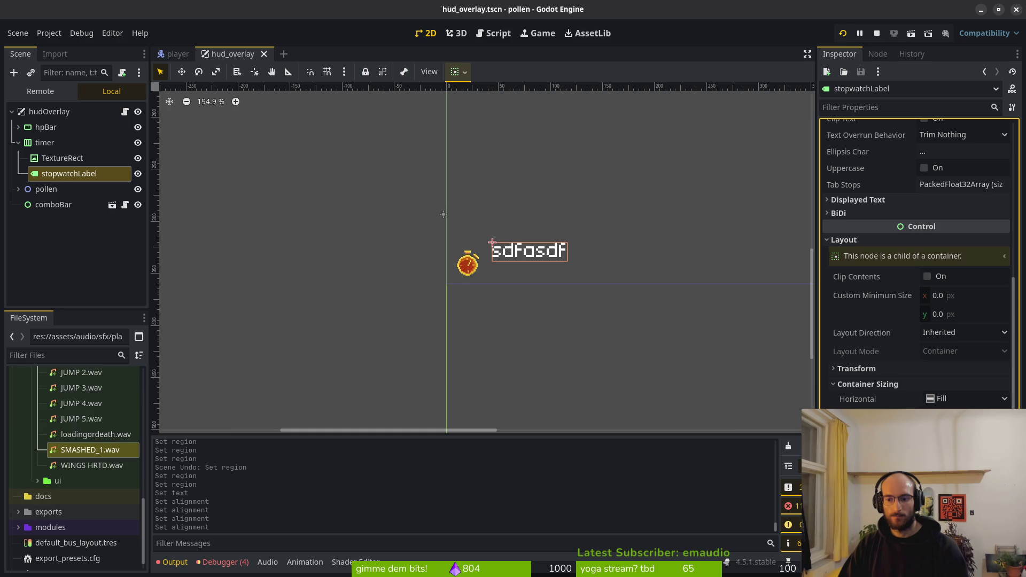
click(956, 444)
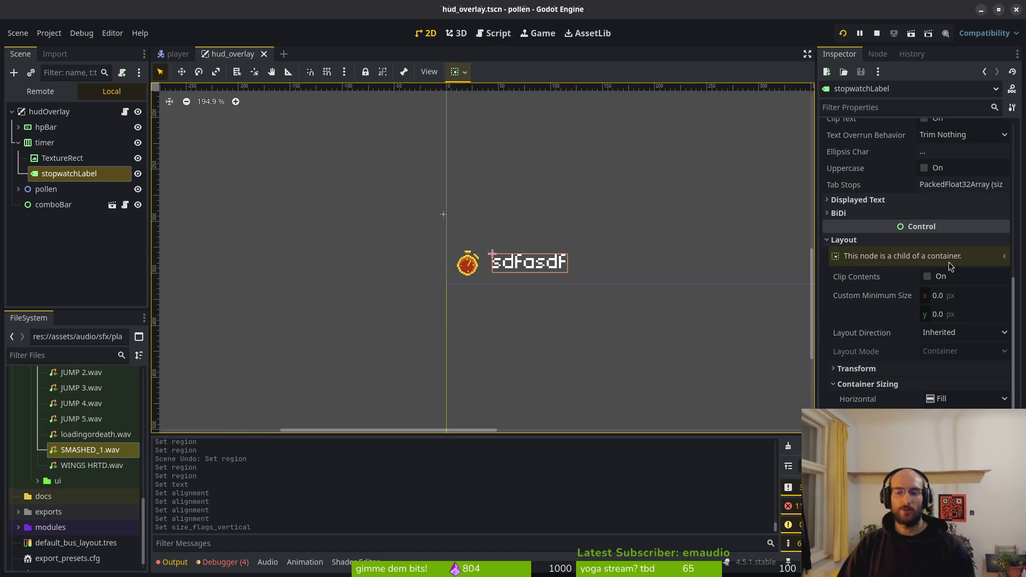
scroll(970, 283, up, 10)
click(908, 163)
key(ctrl+a)
key(BackSpace)
key(ctrl+s)
click(20, 148)
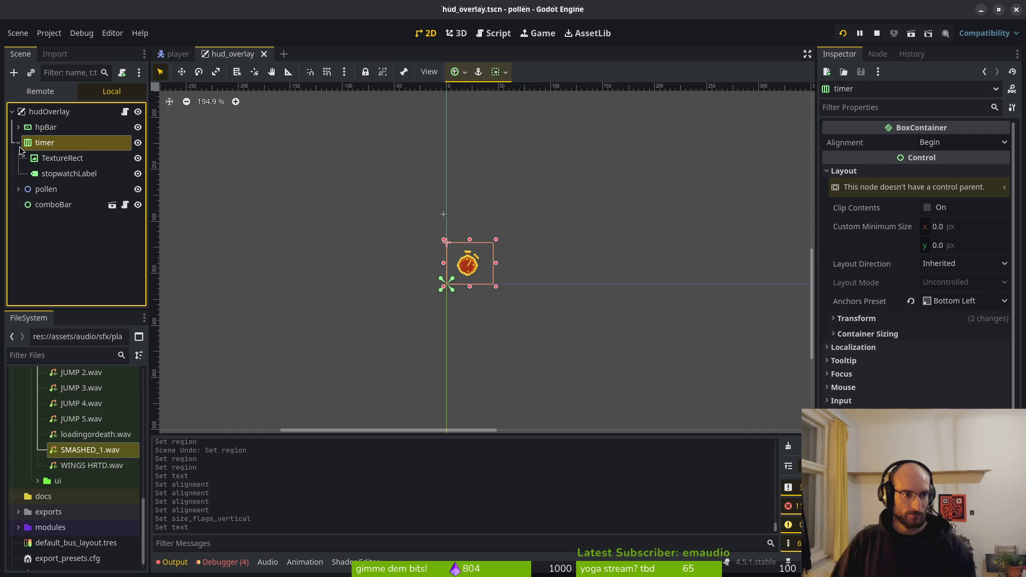
click(18, 142)
key(ctrl+s)
scroll(278, 128, down, 6)
key(ctrl+s)
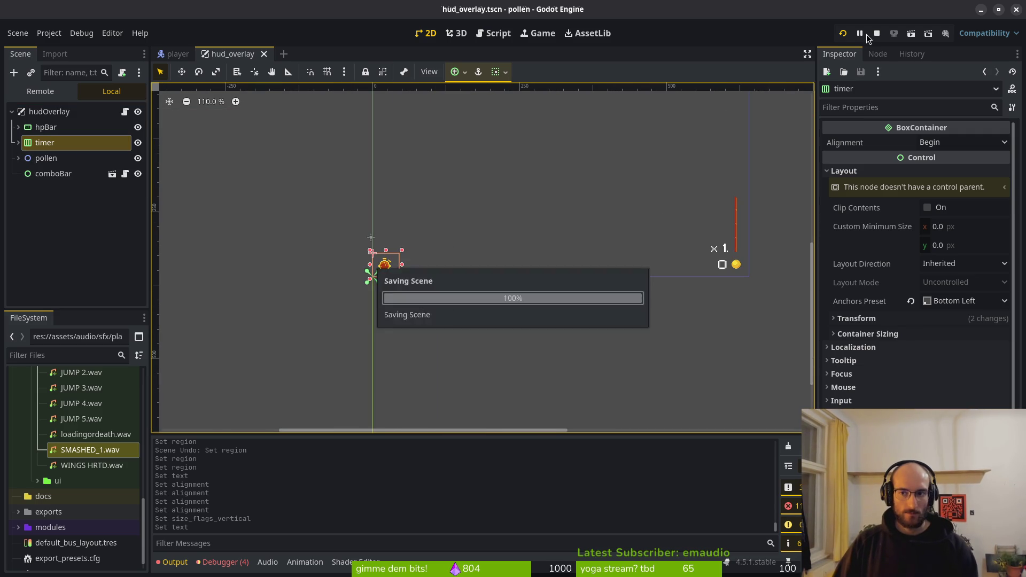
click(849, 34)
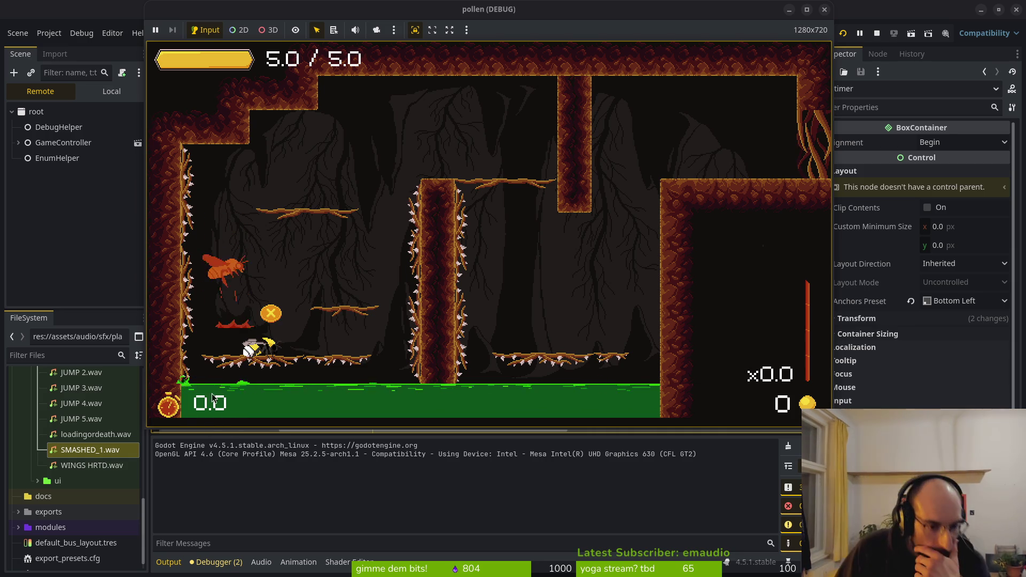
click(824, 10)
- Set the stopwatch label's text to 0000 and try Top, Center and Bottom vertical alignment
click(19, 123)
click(53, 155)
click(895, 176)
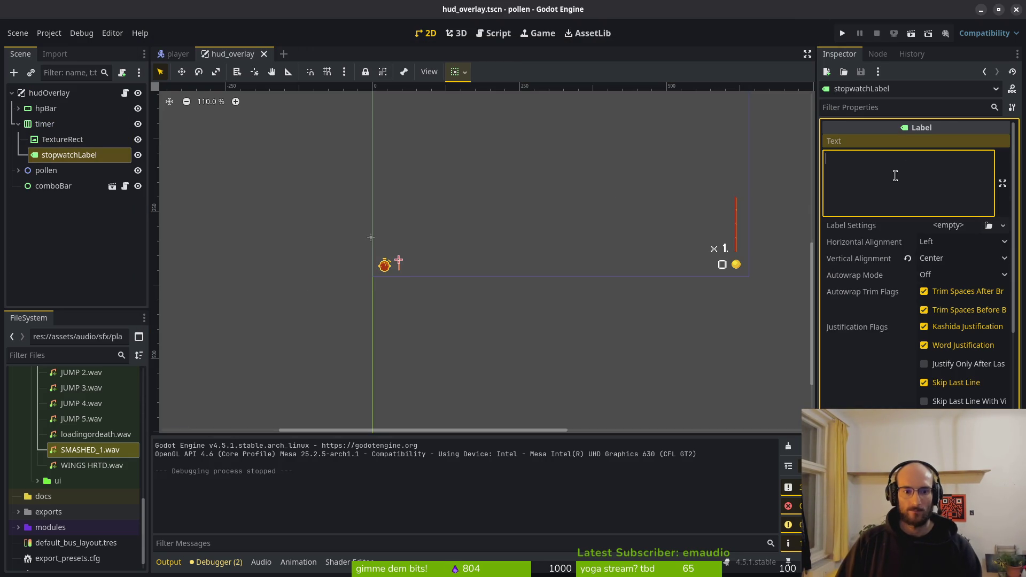
text(0000)
scroll(358, 242, up, 3)
scroll(395, 274, up, 12)
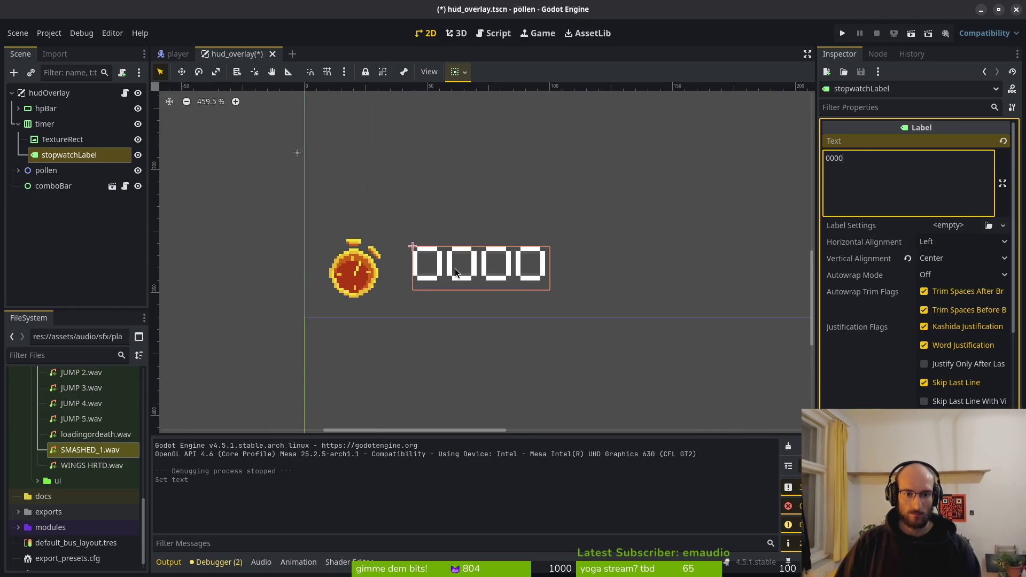
click(942, 257)
click(948, 275)
click(954, 261)
click(941, 290)
click(957, 258)
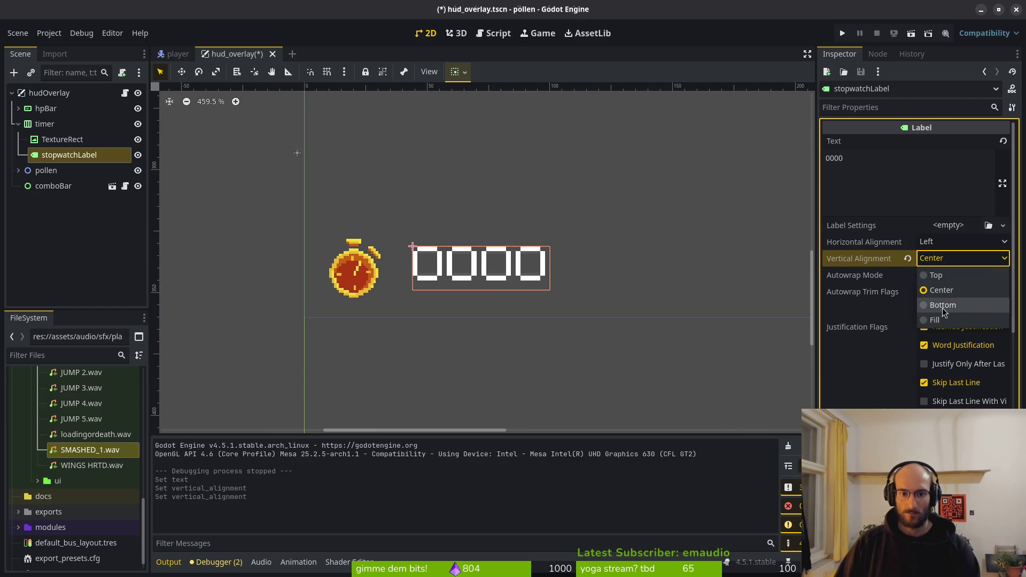
click(941, 305)
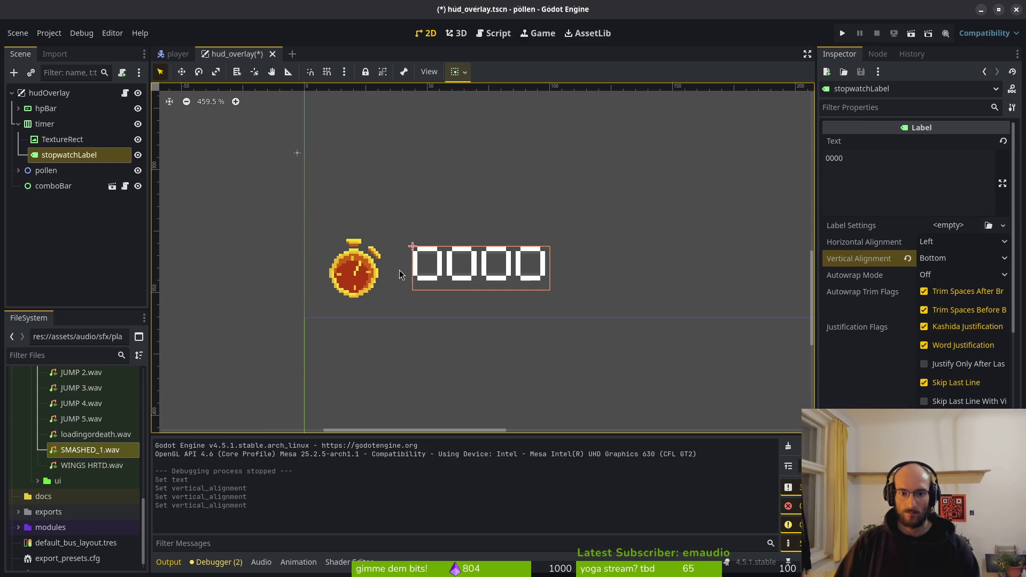
- Set the label's vertical sizing to Fill, keep Left horizontal alignment, and center it vertically
scroll(427, 261, down, 2)
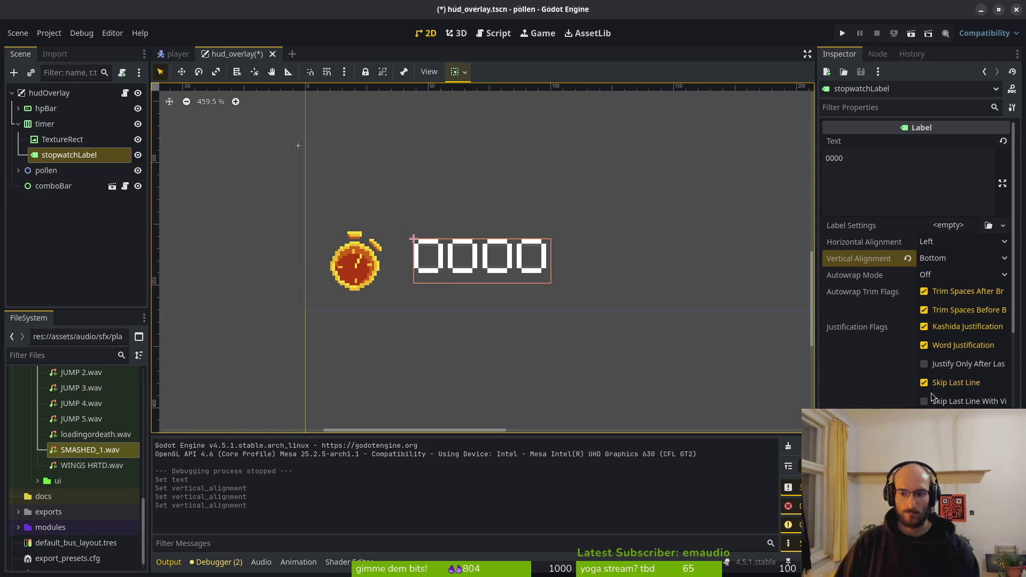
scroll(428, 256, up, 2)
scroll(917, 267, down, 5)
scroll(877, 385, down, 5)
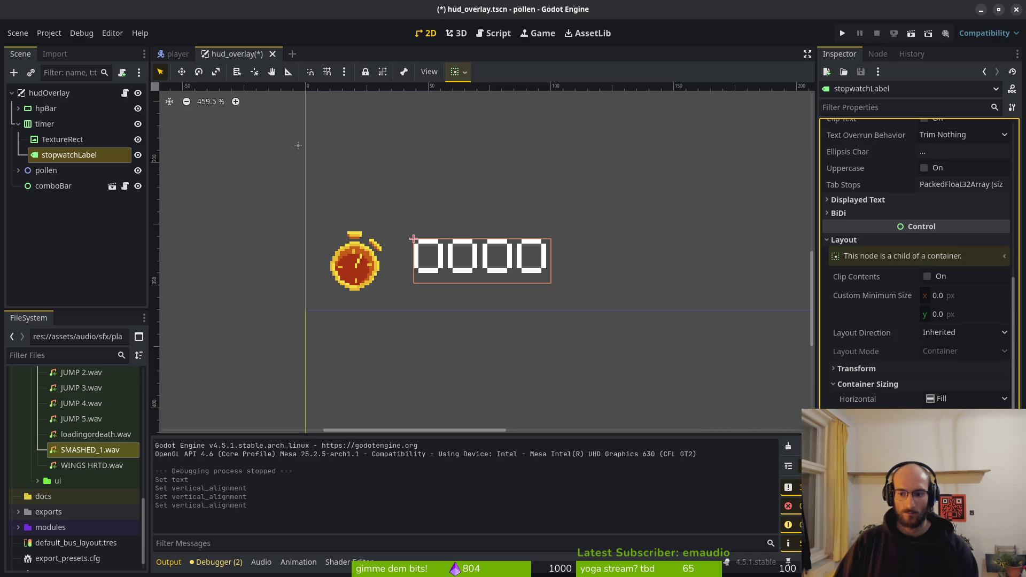
click(956, 444)
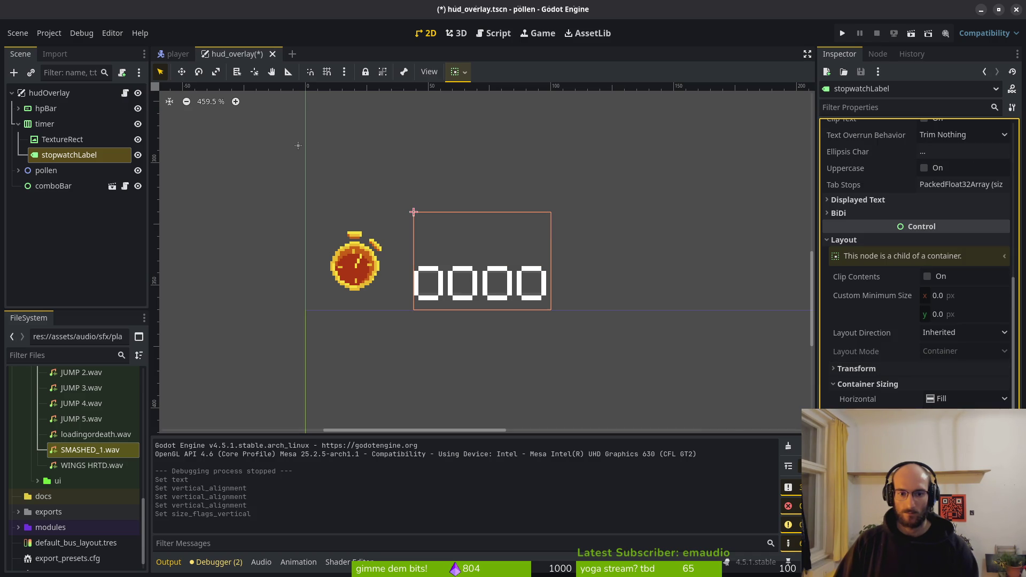
scroll(942, 274, up, 6)
click(951, 242)
click(951, 245)
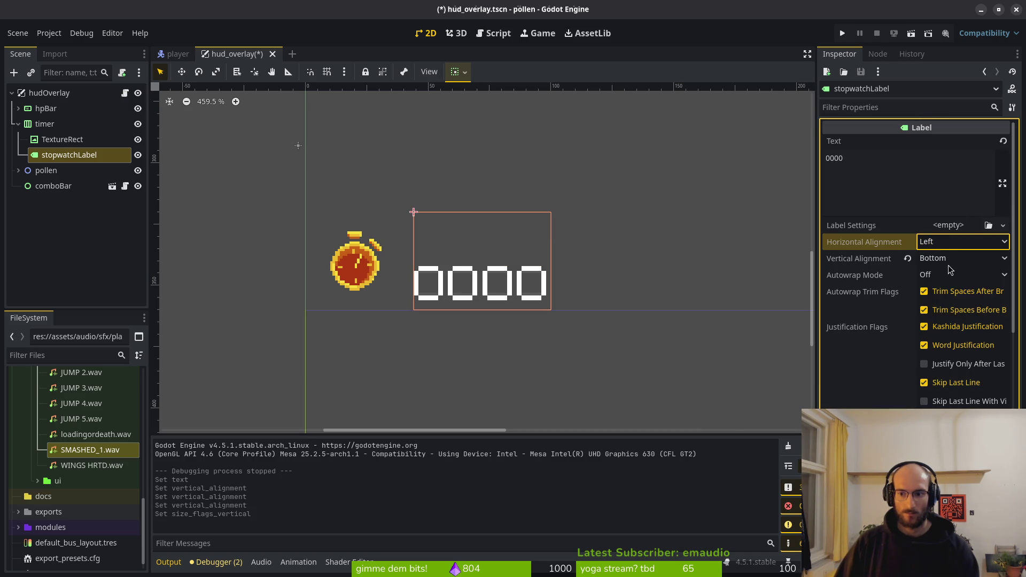
click(951, 258)
click(952, 291)
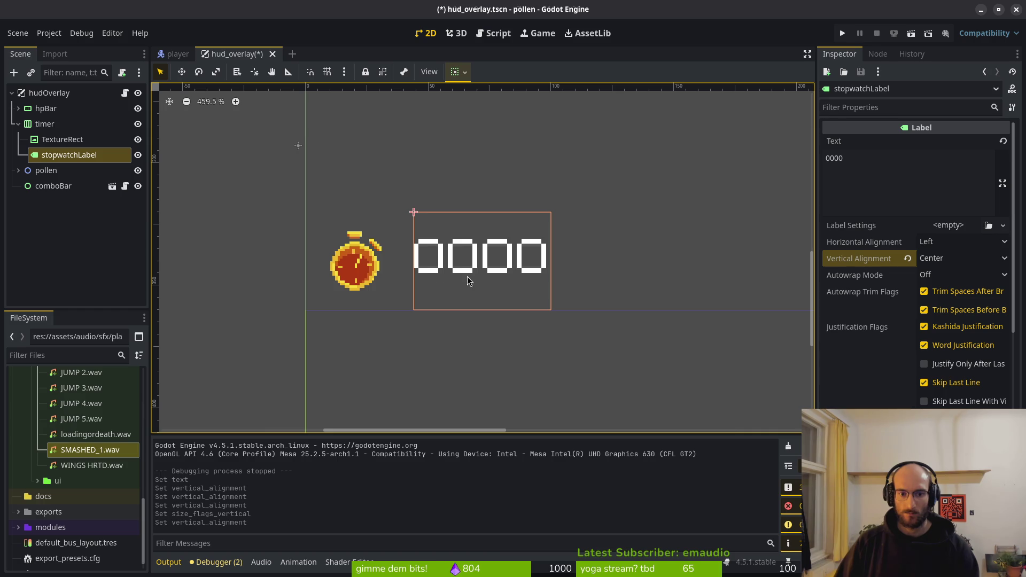
click(367, 268)
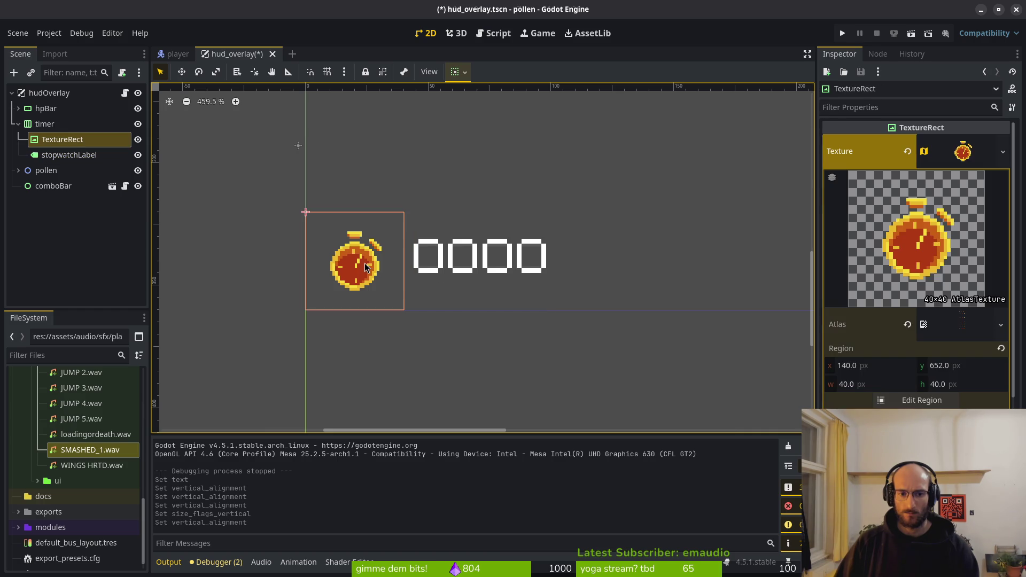
- Keep the label vertically centered and append 111y so its text reads 0000111y
click(447, 265)
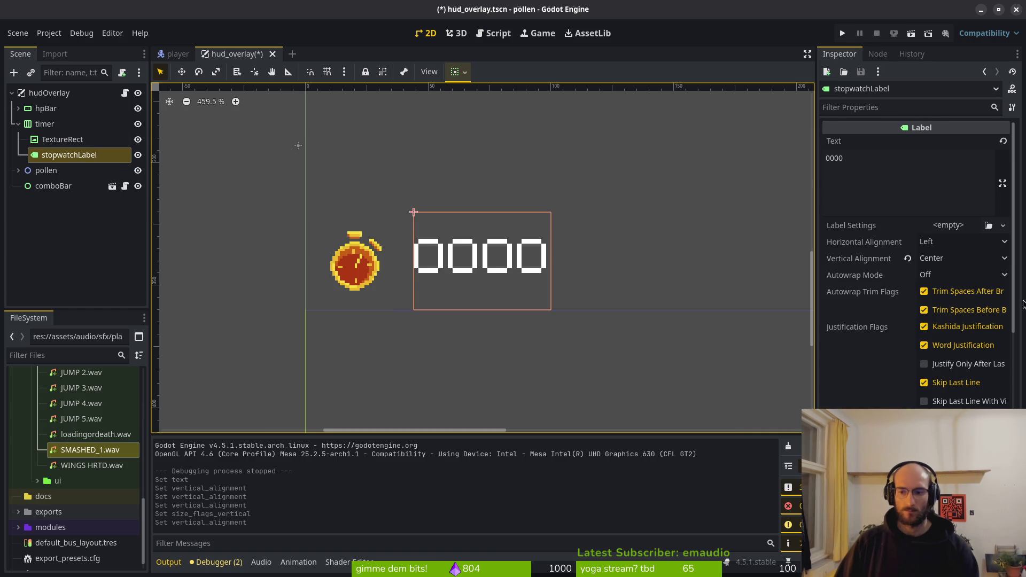
click(950, 259)
click(941, 290)
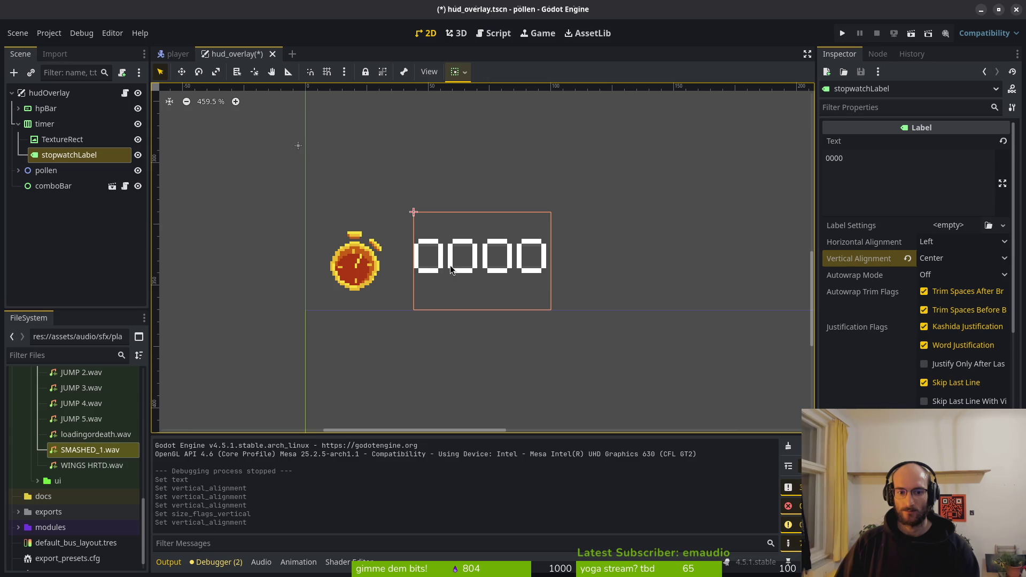
click(894, 171)
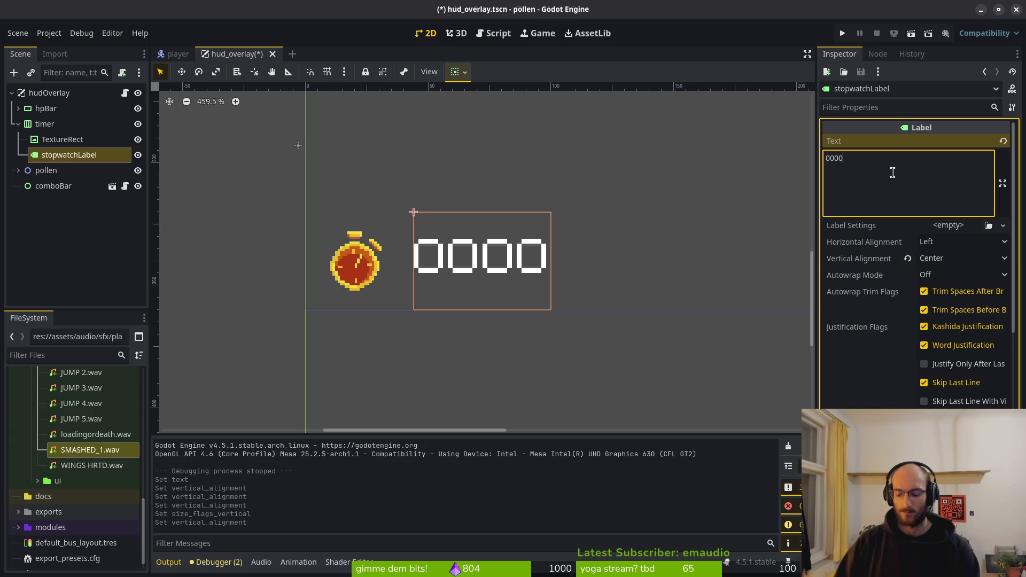
text(111q)
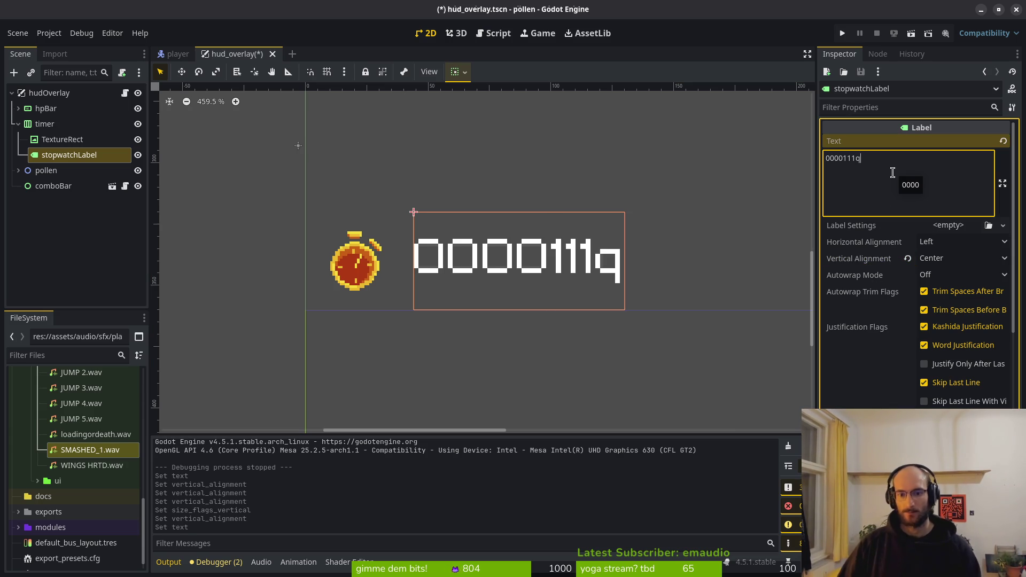
key(BackSpace)
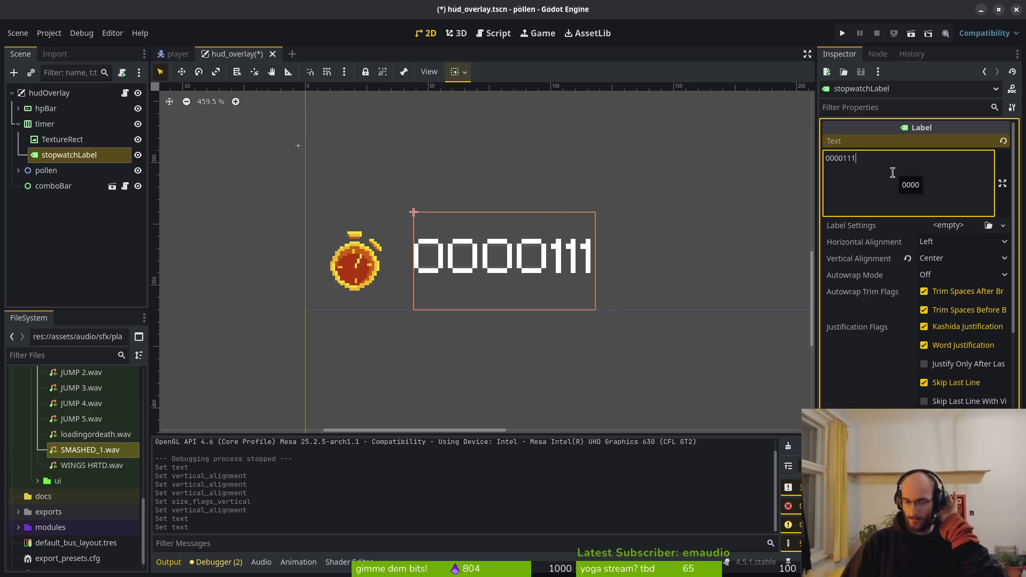
text(y)
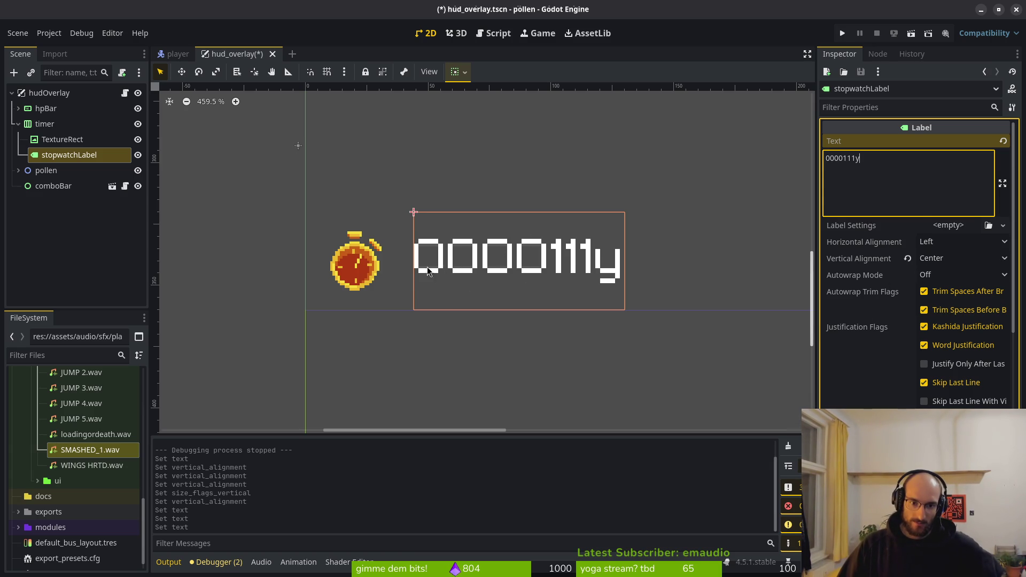
click(367, 270)
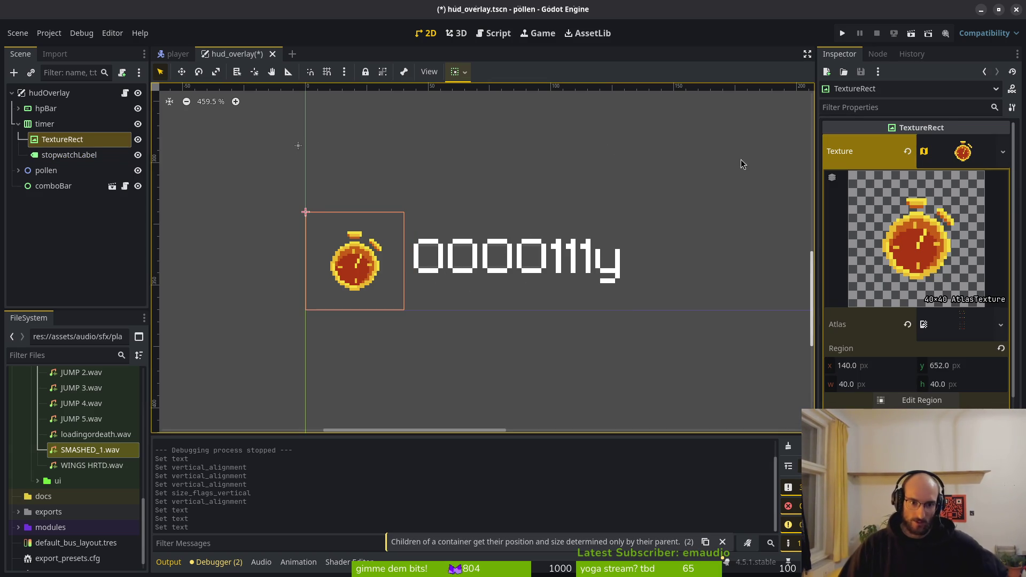
- Set the stopwatch icon's atlas region y to 650
click(943, 365)
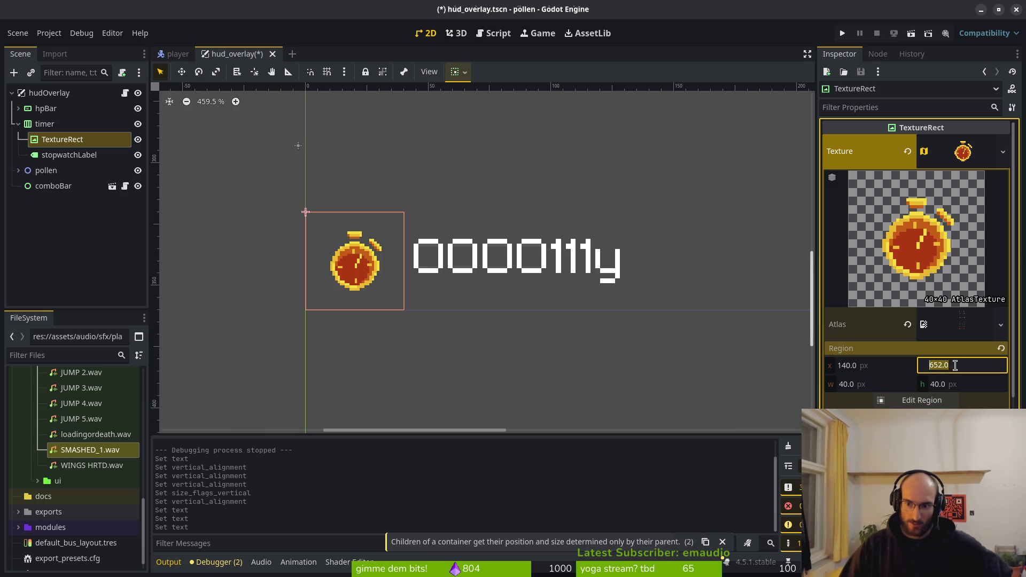
key(Left)
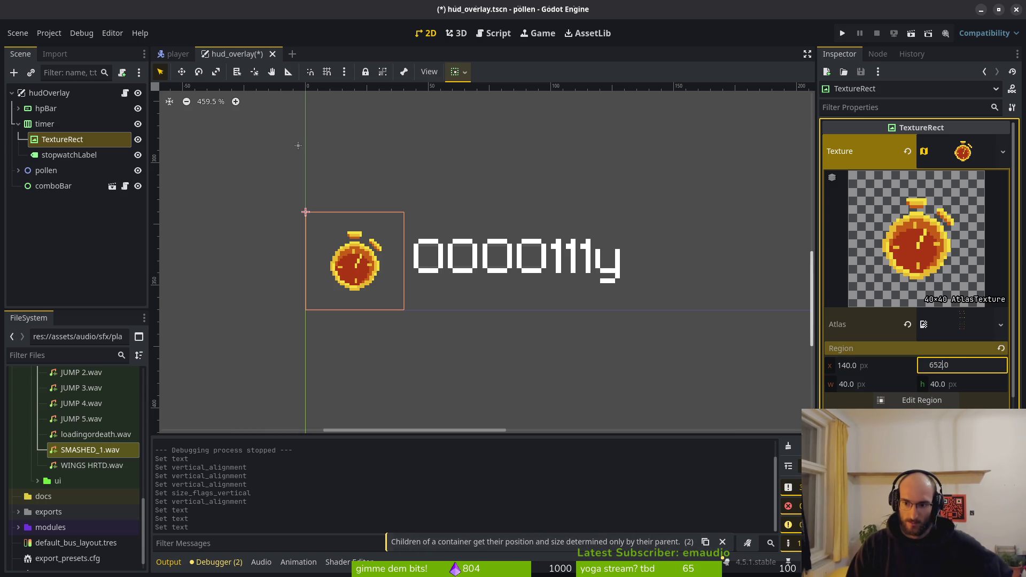
key(BackSpace)
text(0)
key(Return)
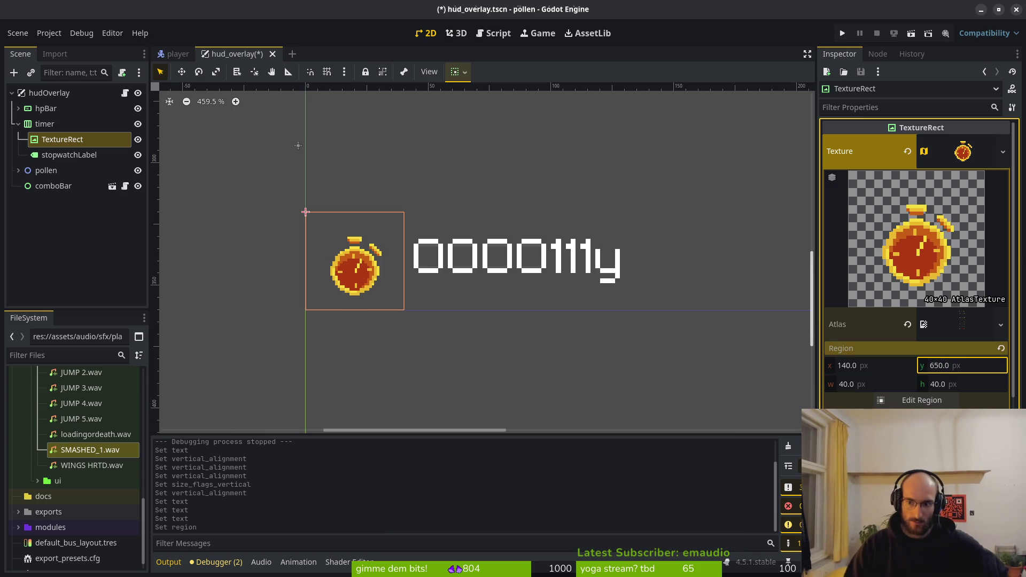
- Try region y 646, undo it, then set y to 654 and save
click(940, 367)
key(BackSpace)
key(BackSpace)
text(46)
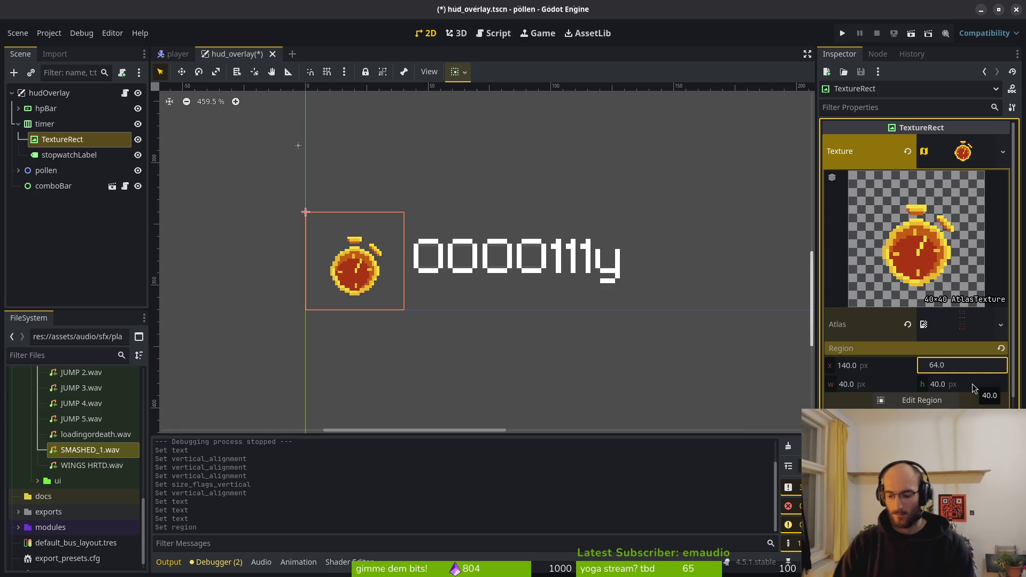
key(Return)
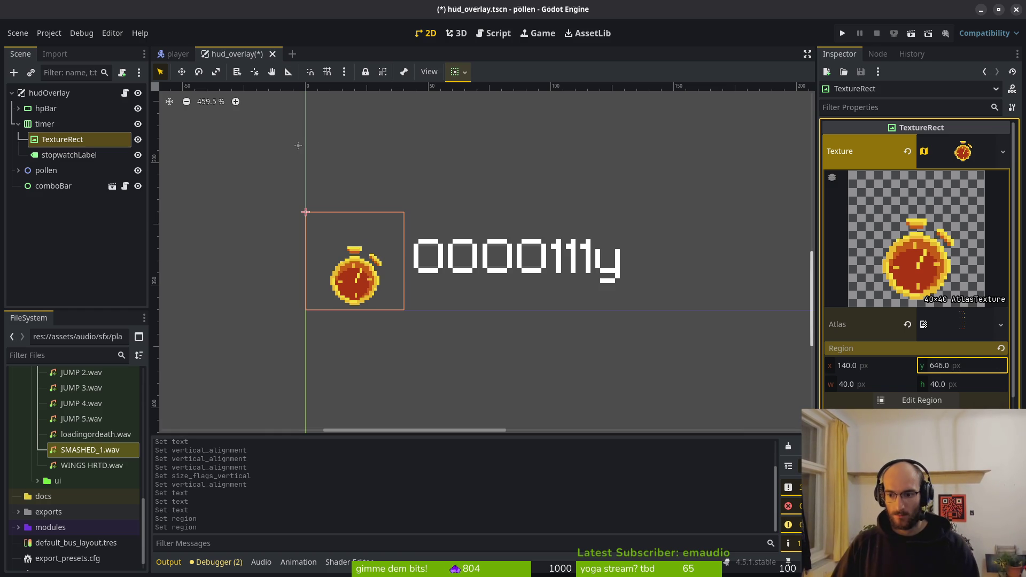
key(ctrl+z)
key(ctrl+z)
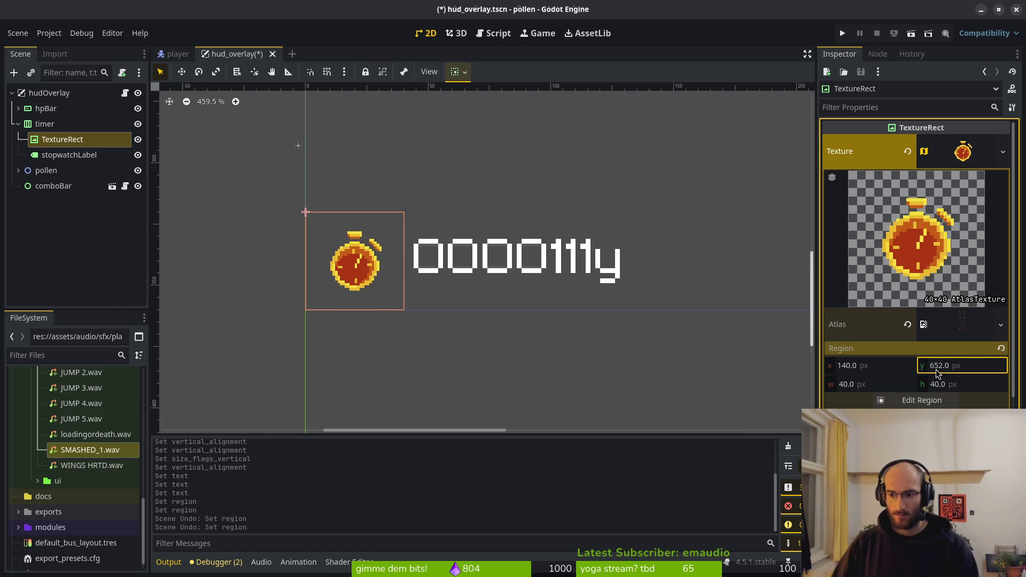
key(BackSpace)
text(4)
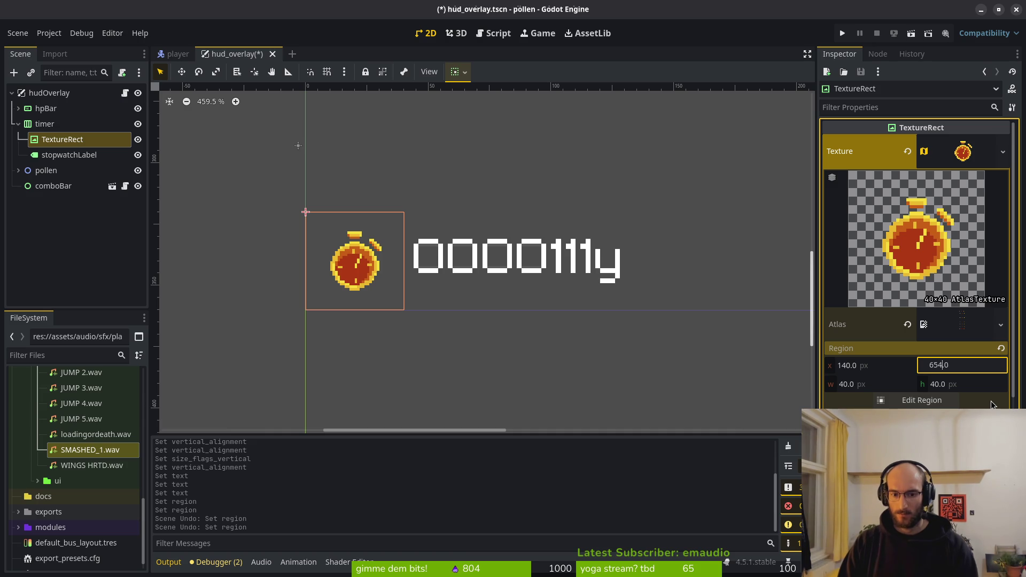
key(Return)
key(ctrl+s)
- Set the atlas region height to 38 and save the scene
scroll(615, 222, down, 6)
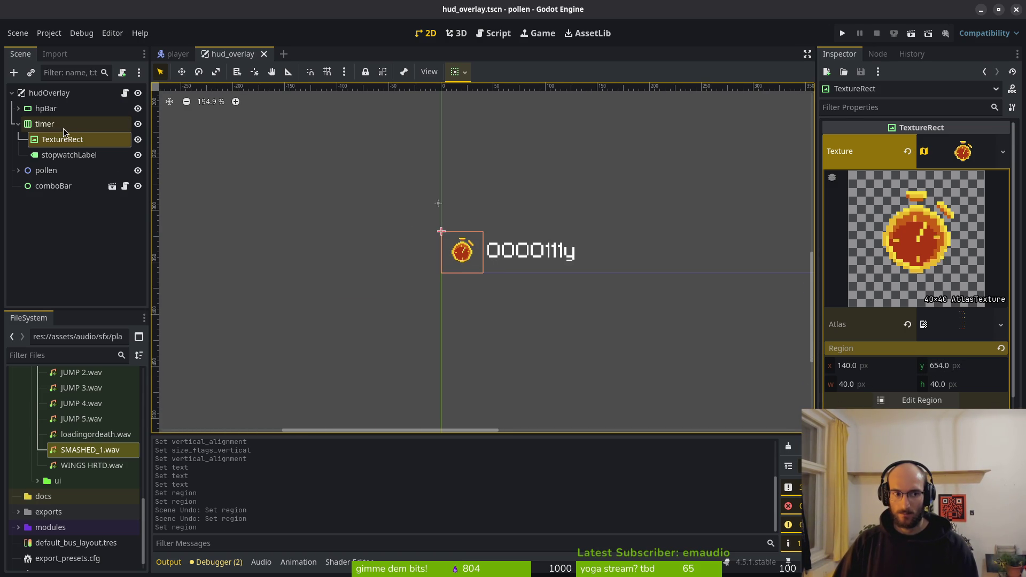
click(58, 143)
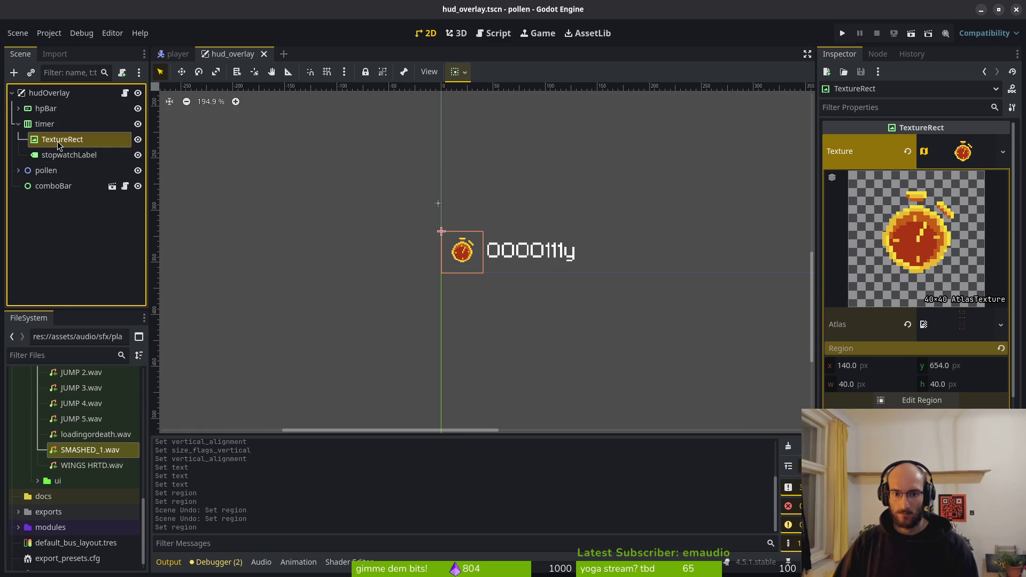
click(937, 388)
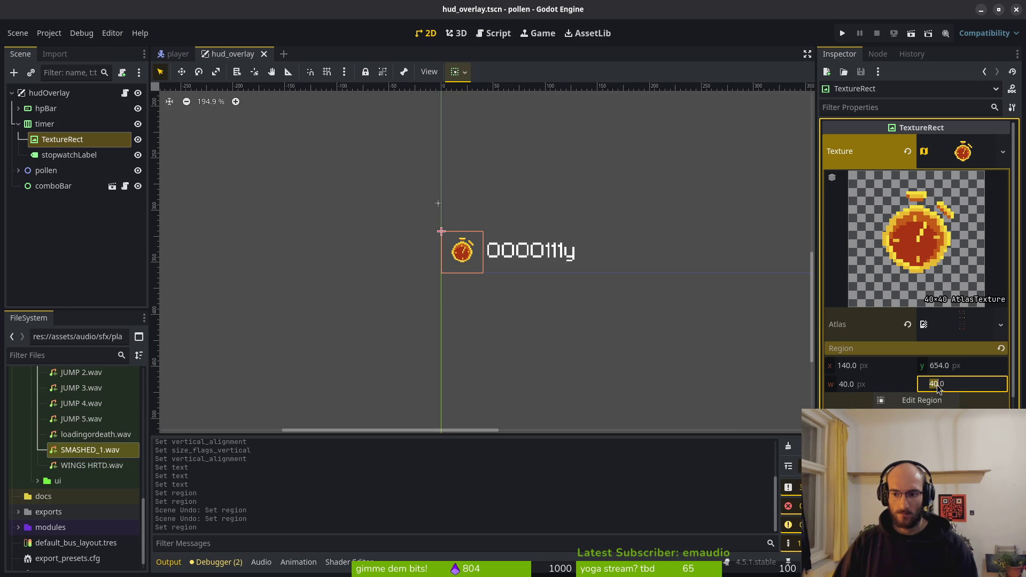
scroll(509, 273, up, 2)
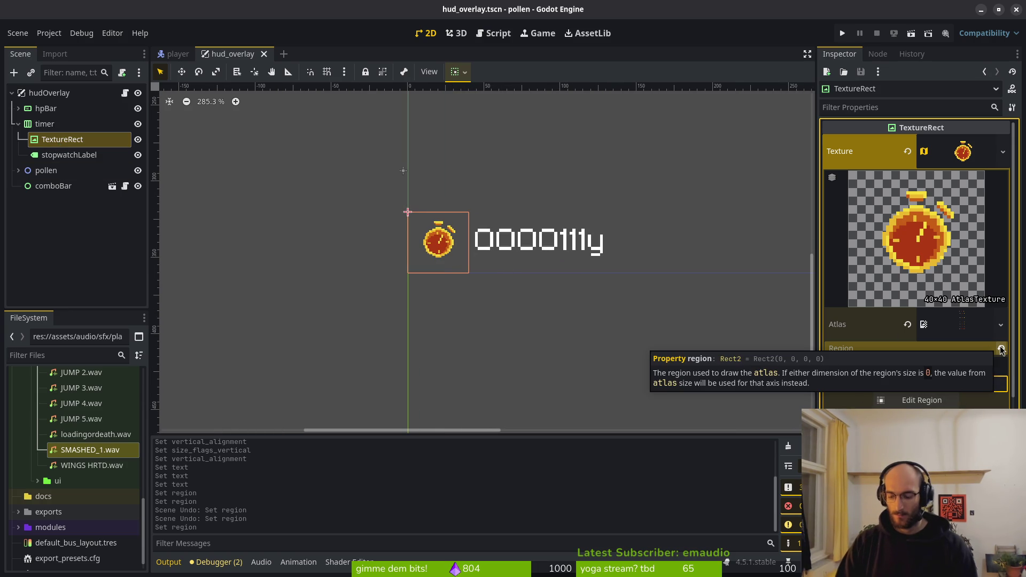
text(38.0)
key(Return)
key(ctrl+s)
- Change the atlas region y to 656
scroll(512, 273, up, 3)
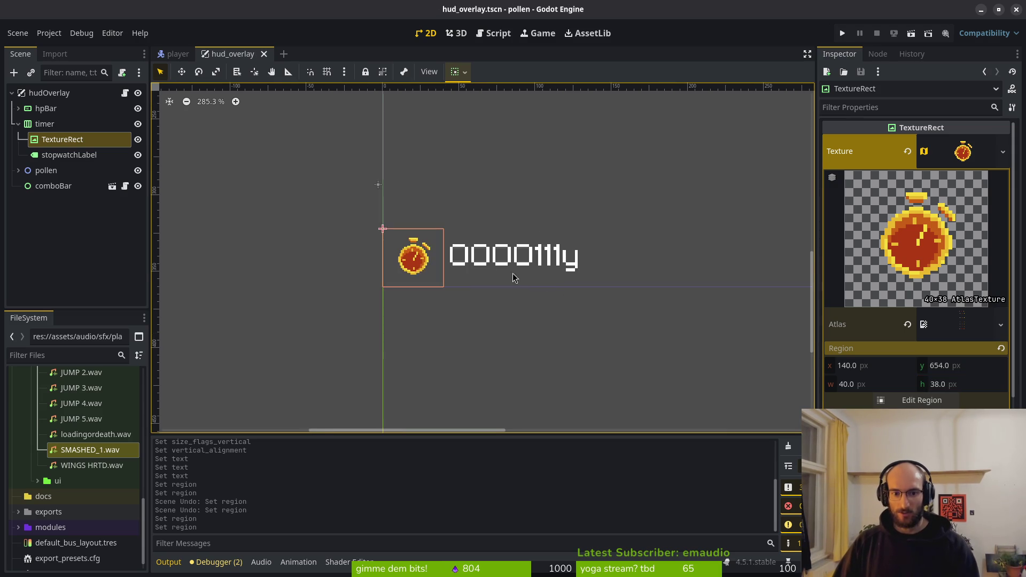
click(945, 371)
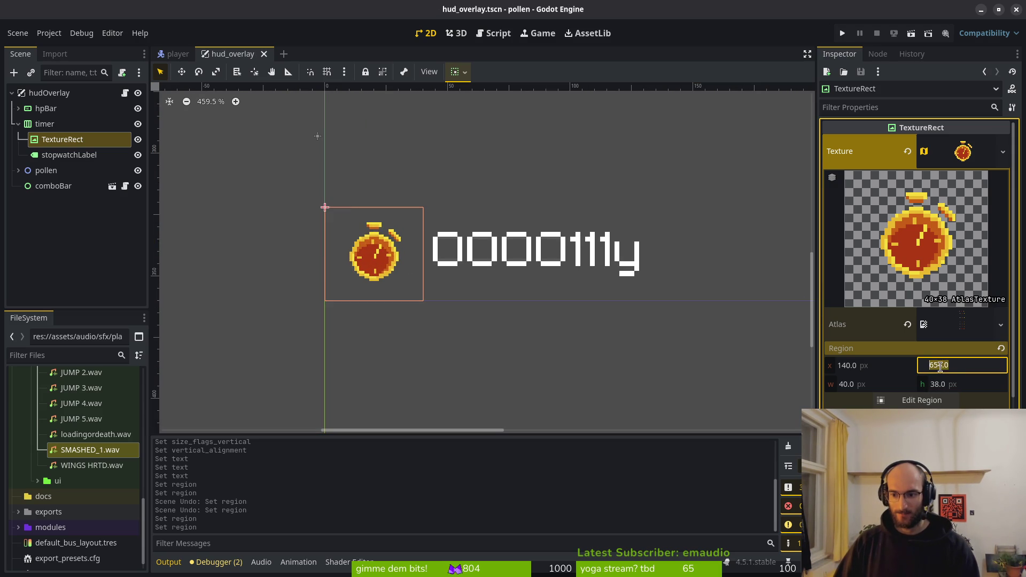
click(939, 365)
key(Delete)
text(6)
key(Return)
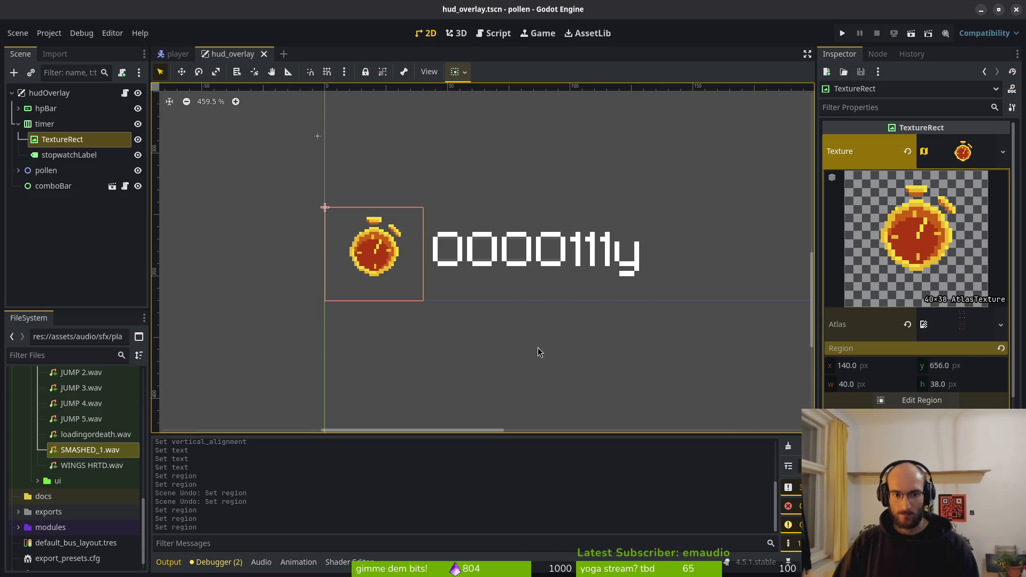
- Try a region height of 36, undo back to 38, and save
scroll(443, 288, down, 5)
scroll(446, 291, up, 3)
click(938, 383)
click(936, 384)
key(Delete)
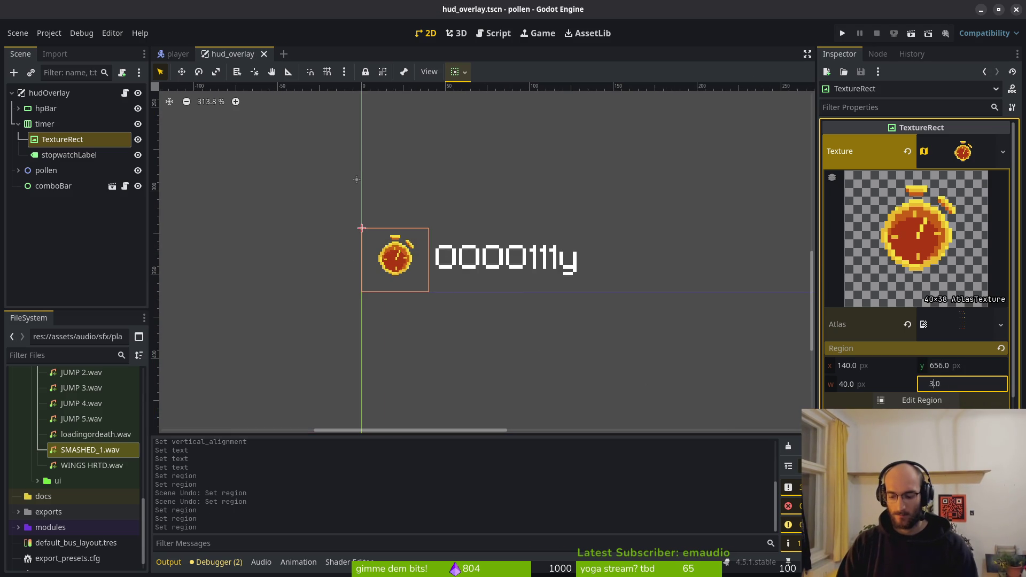
text(6)
key(Return)
key(ctrl+s)
scroll(497, 263, down, 3)
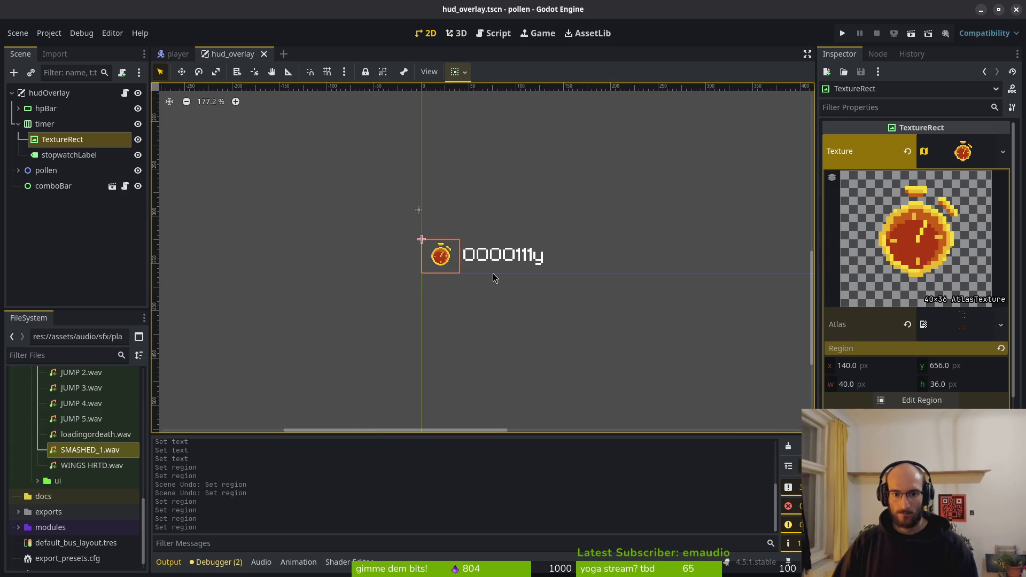
scroll(492, 271, up, 3)
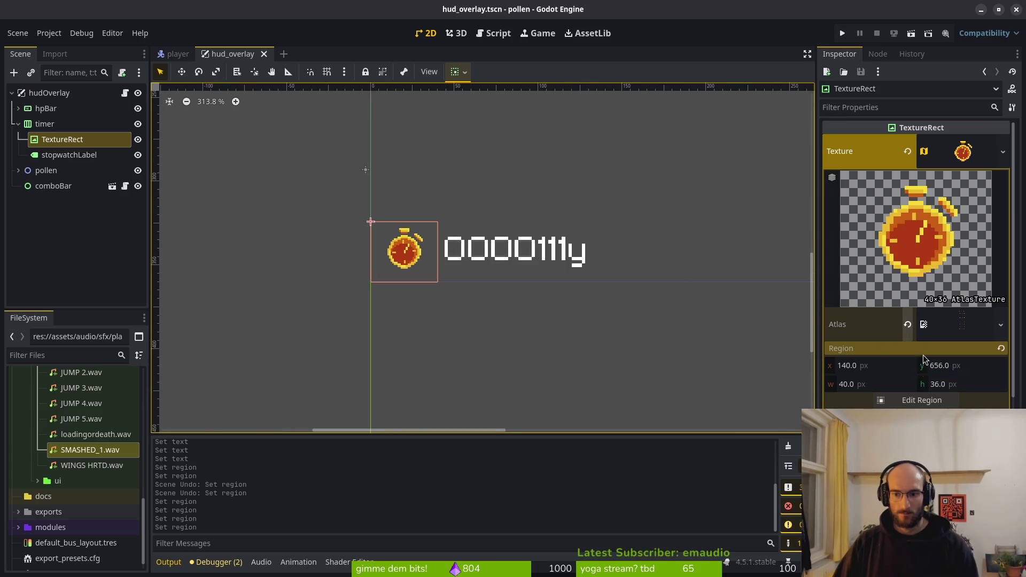
key(ctrl+z)
key(ctrl+s)
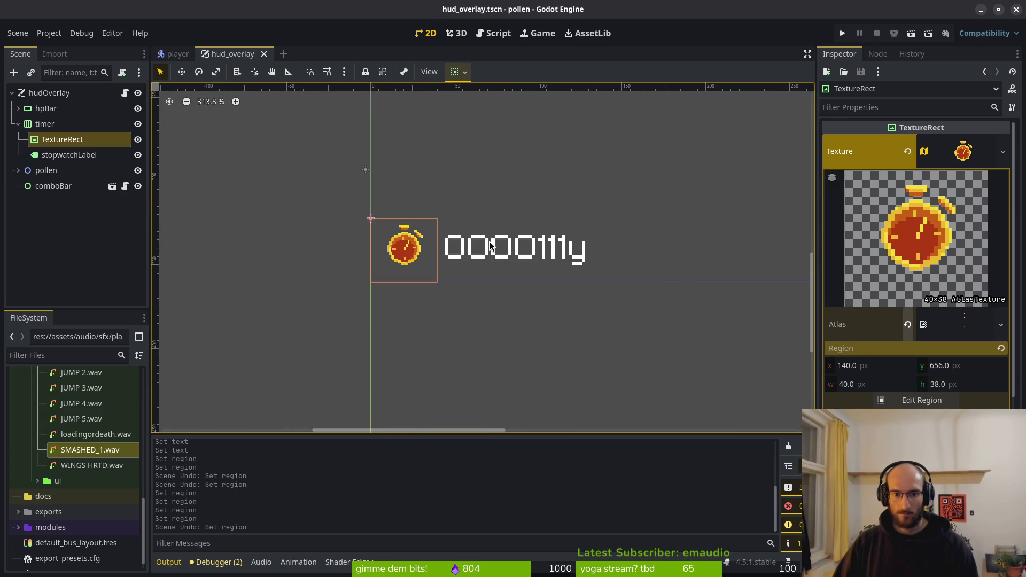
scroll(491, 239, down, 4)
scroll(477, 252, right, 5)
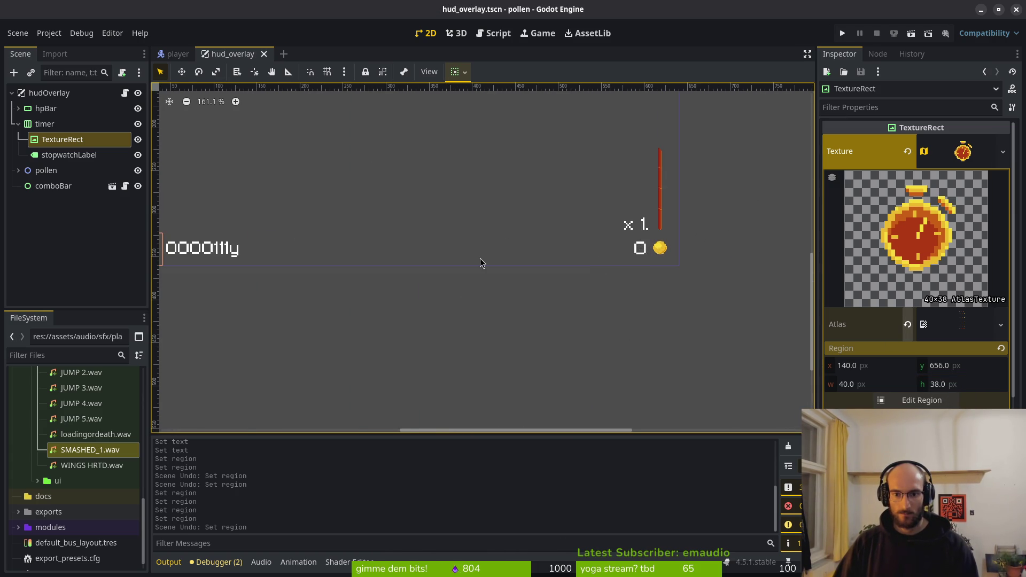
- Pan to the whole HUD, save, and inspect the honeyIcon, counter label and stopwatch nodes
drag(486, 263, 586, 255)
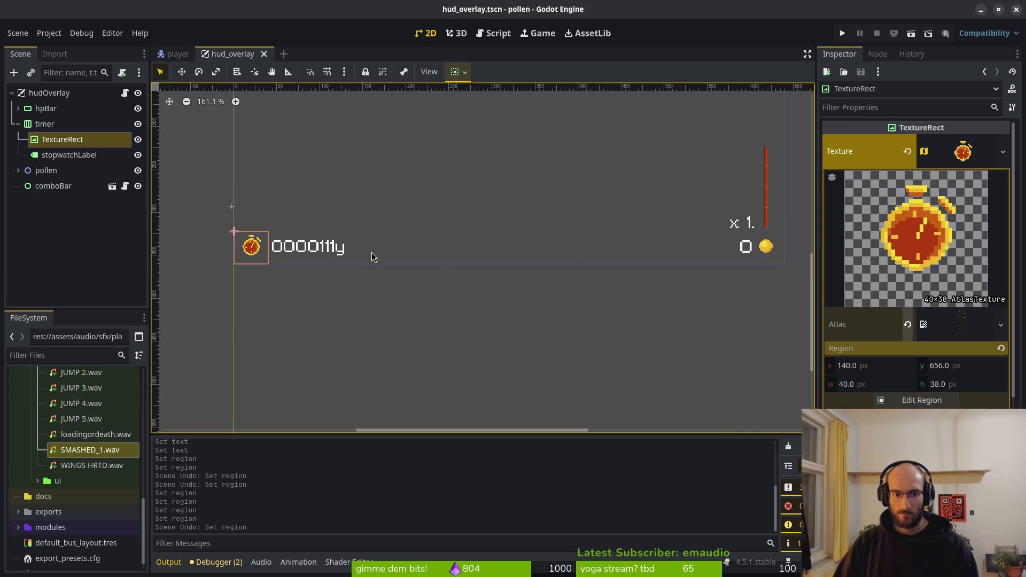
click(764, 246)
key(ctrl+s)
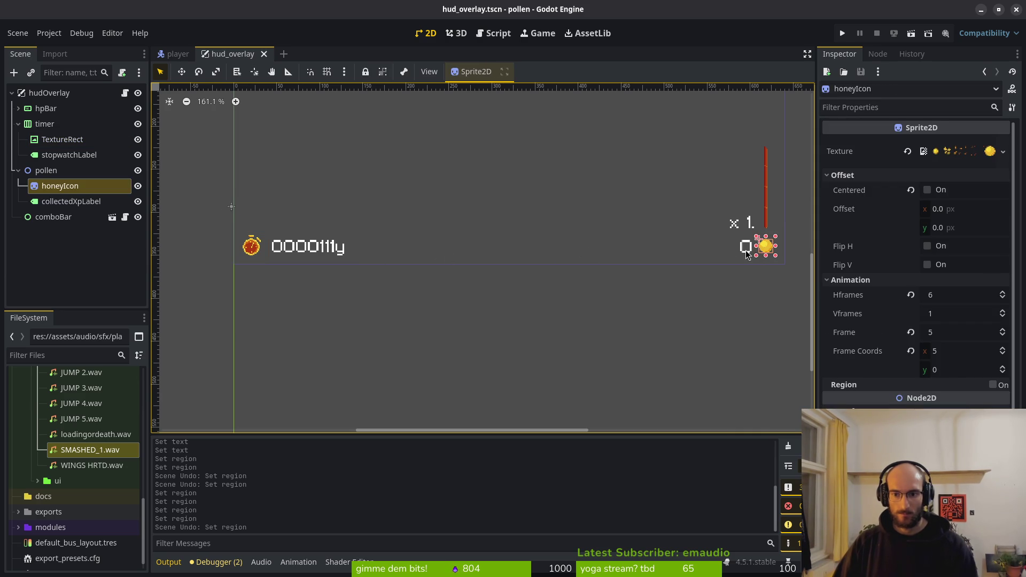
click(746, 250)
click(251, 246)
click(299, 247)
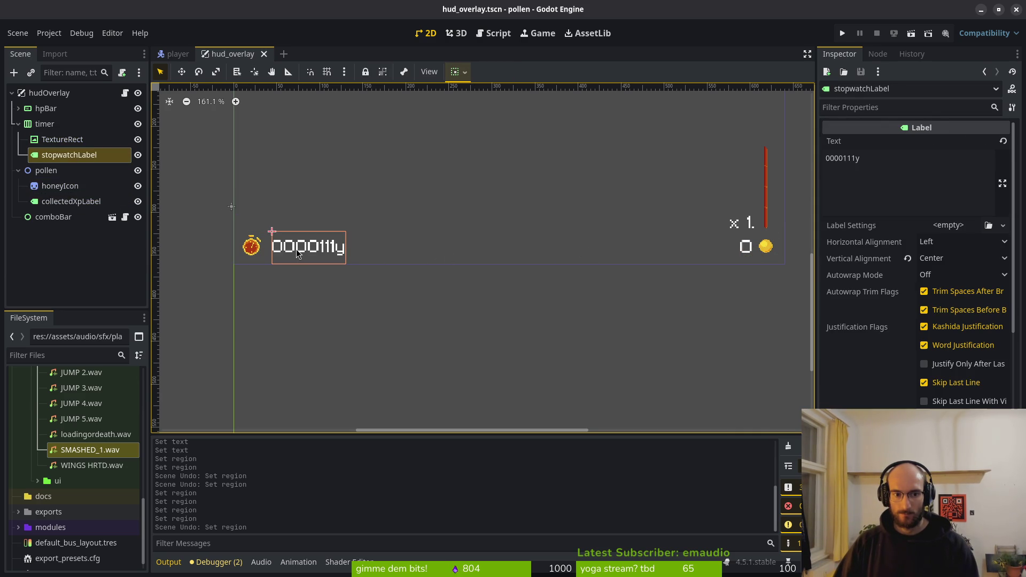
- Change pollen's type to HBoxContainer and anchor it to the bottom-right corner
click(52, 177)
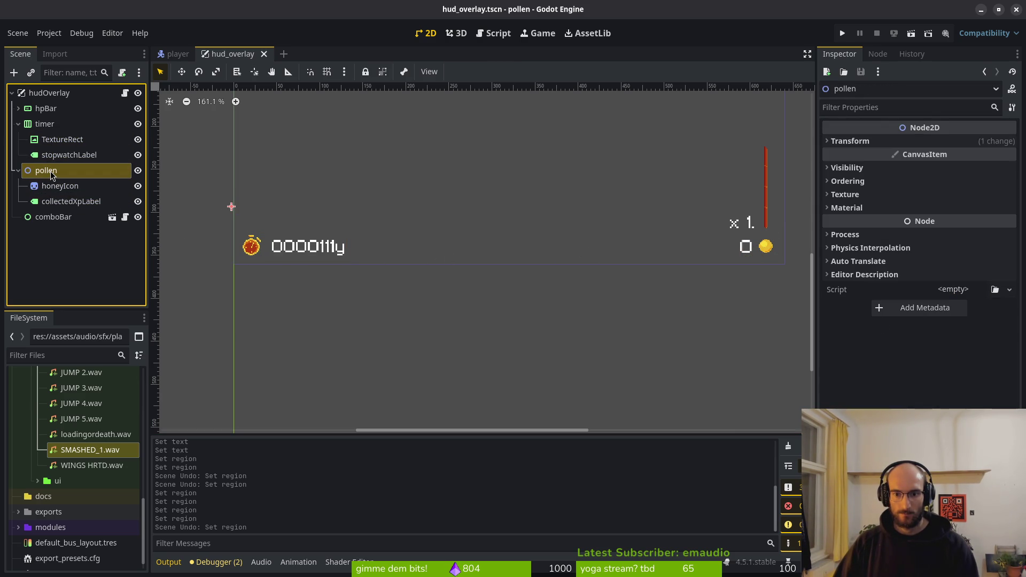
right_click(47, 176)
click(102, 302)
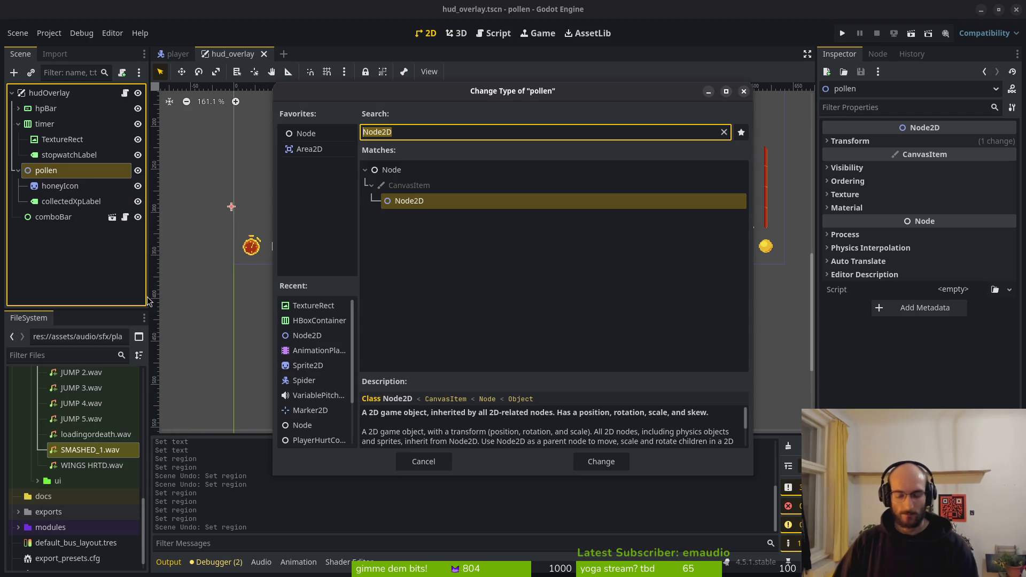
text(hbox)
key(Return)
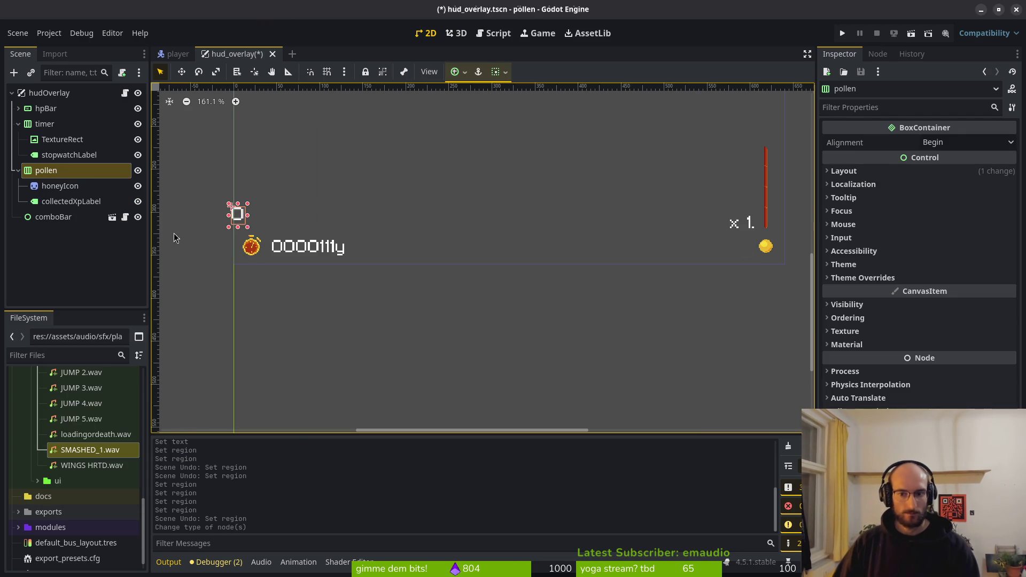
scroll(236, 200, down, 3)
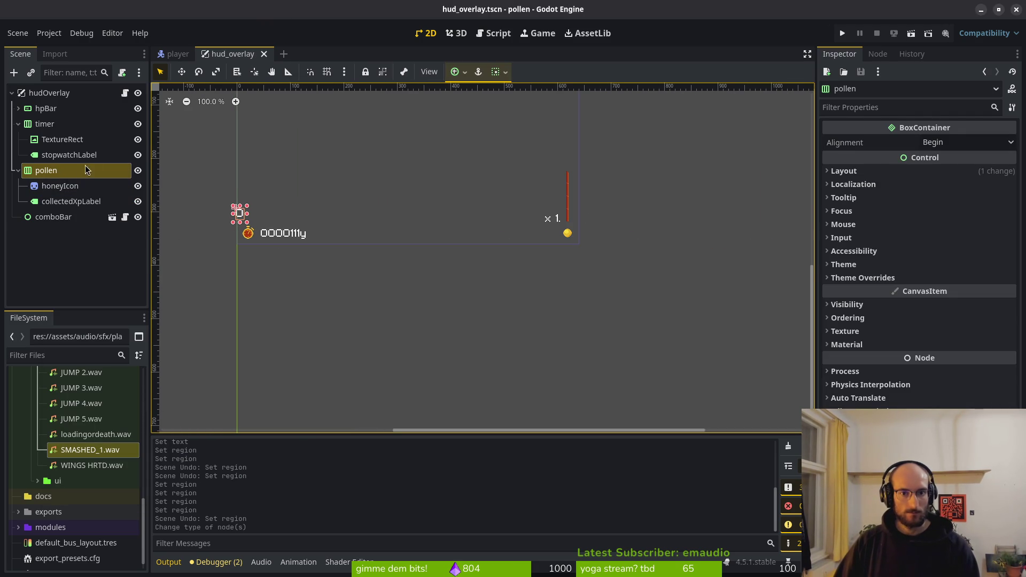
click(464, 72)
click(500, 152)
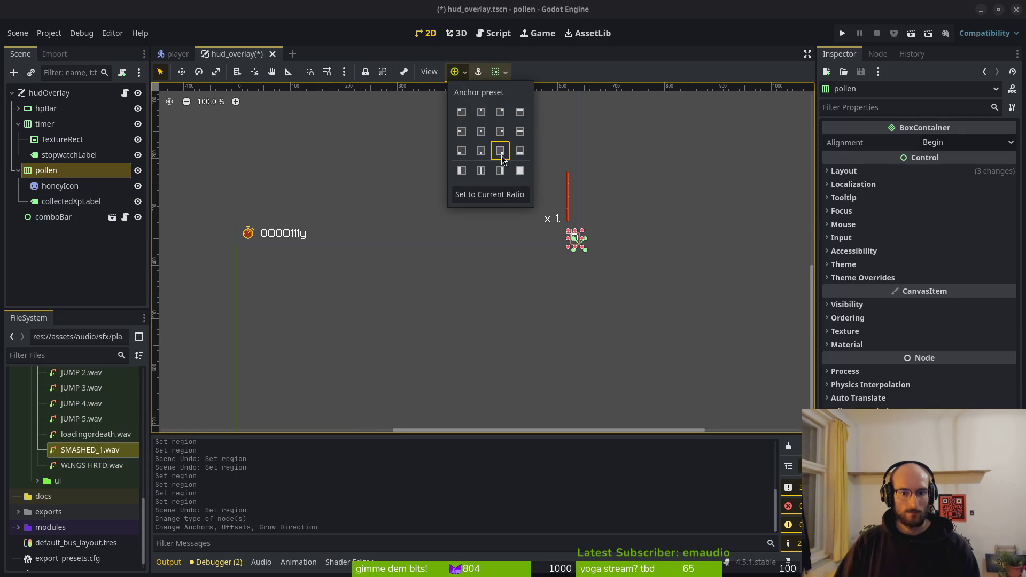
- Replace honeyIcon with a pasted stopwatch TextureRect after collectedXpLabel in pollen, and save
click(85, 185)
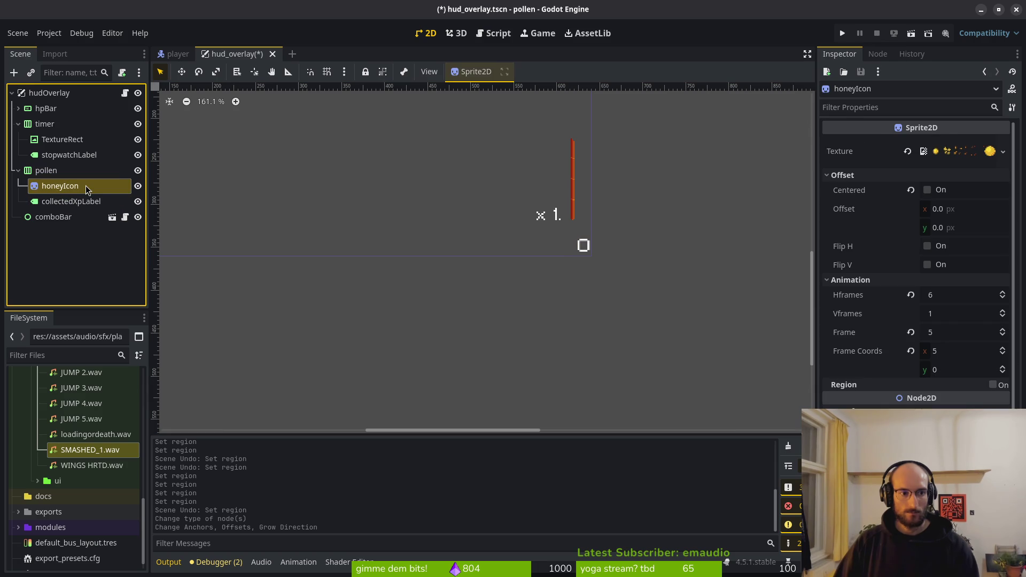
key(Delete)
key(Return)
click(63, 140)
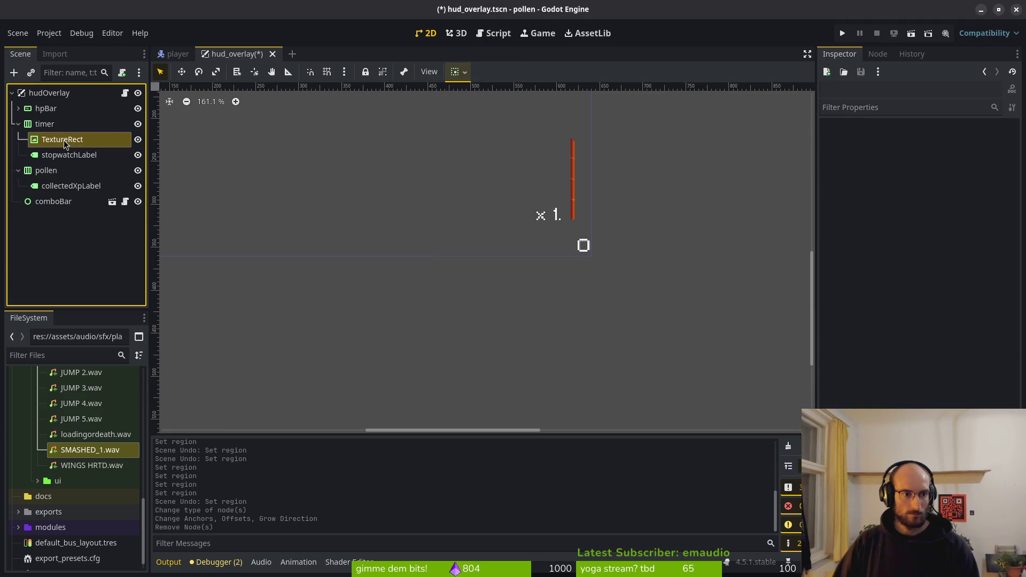
click(56, 171)
key(ctrl+v)
drag(53, 187, 60, 208)
click(85, 185)
key(ctrl+s)
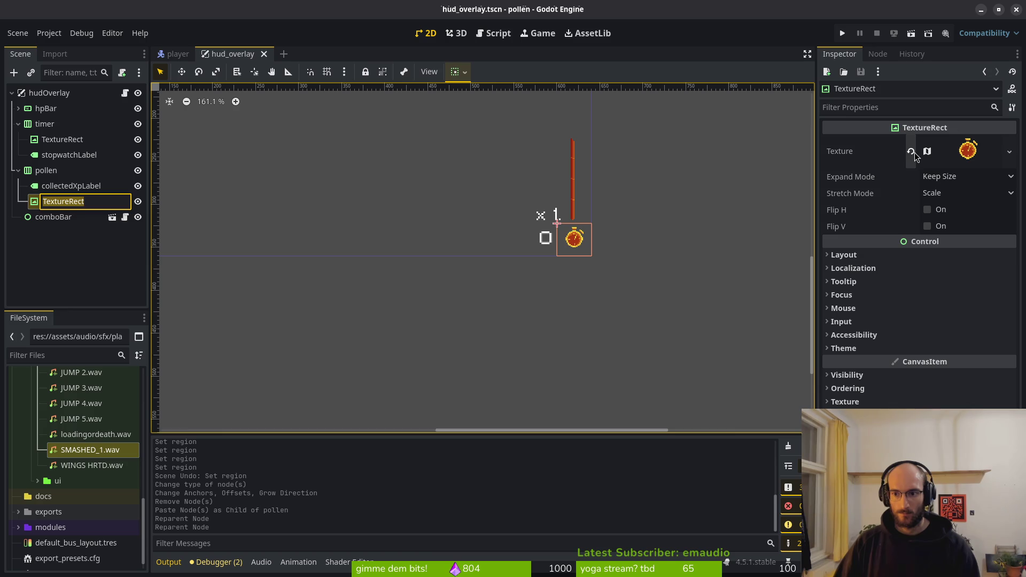
- Clear the pasted stopwatch texture from the TextureRect under pollen
click(962, 150)
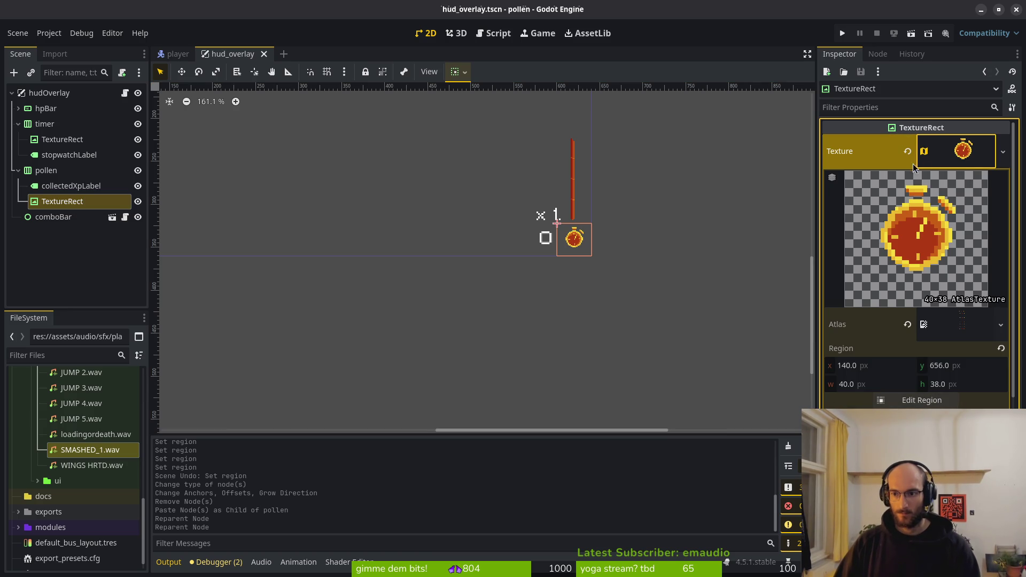
click(907, 151)
click(953, 142)
click(940, 427)
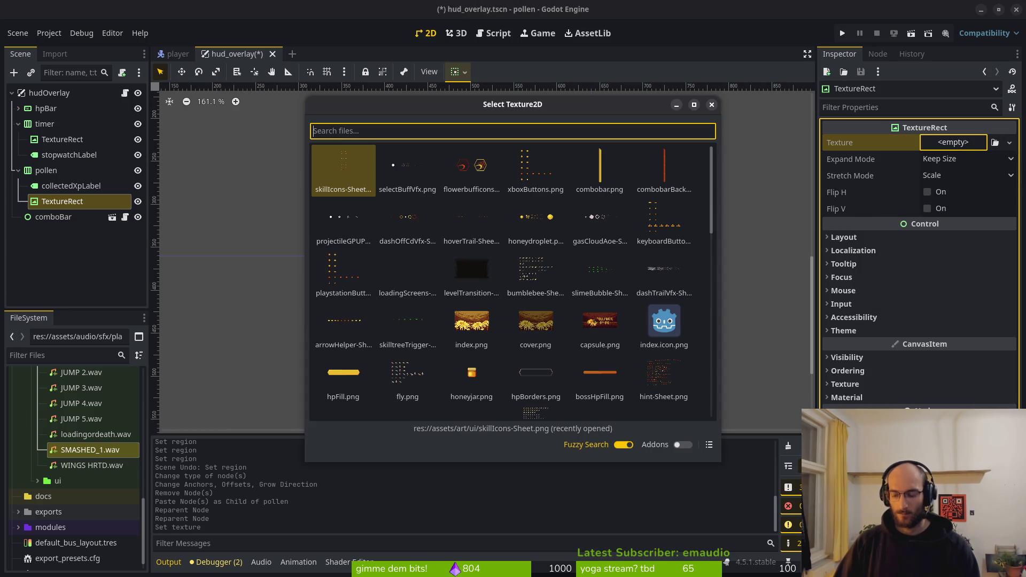
text(poll)
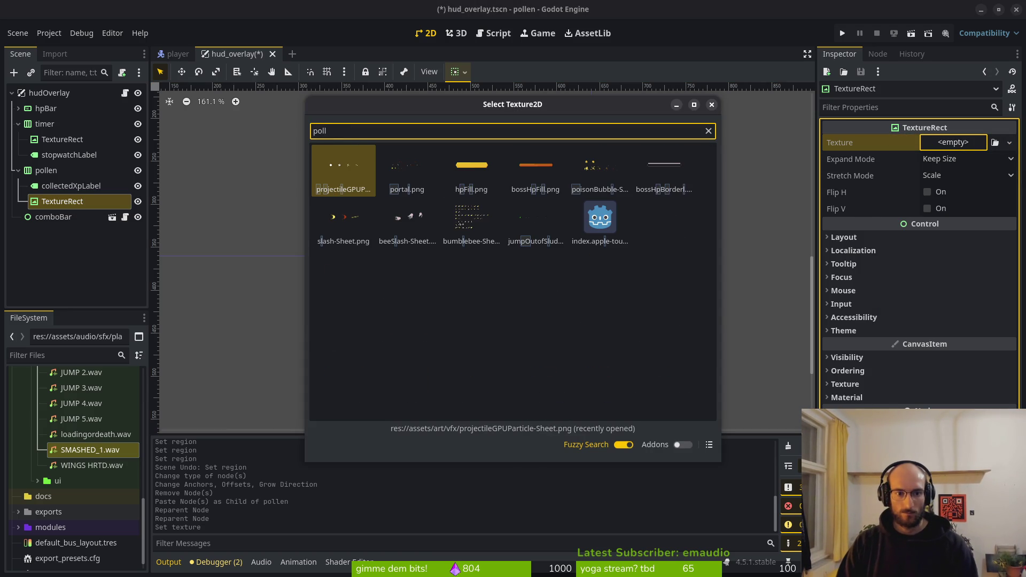
key(BackSpace)
key(BackSpace)
key(BackSpace)
key(Escape)
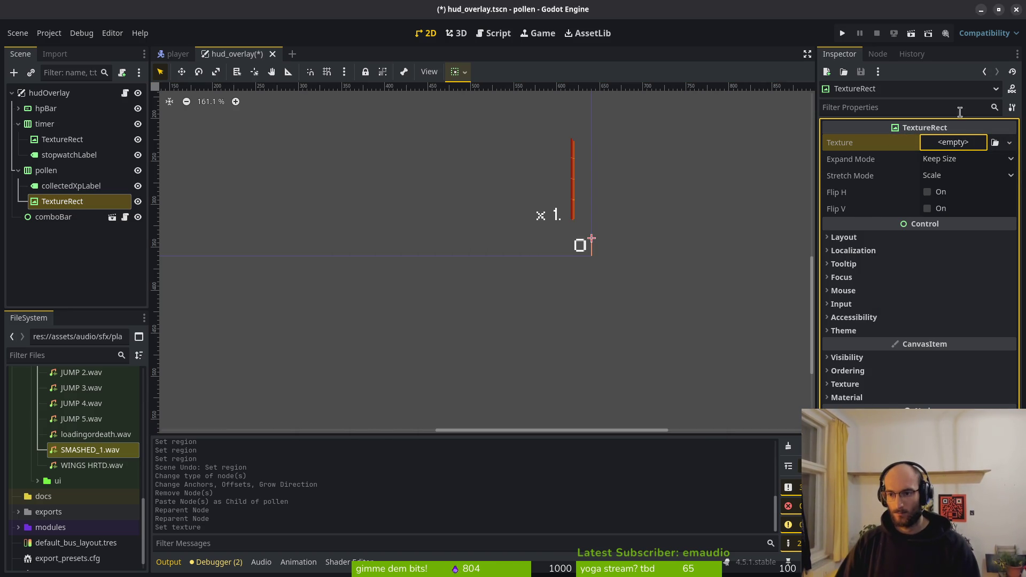
click(948, 144)
key(Escape)
- Give the TextureRect a new AtlasTexture with honeydroplet.png as its atlas image
click(953, 143)
click(956, 181)
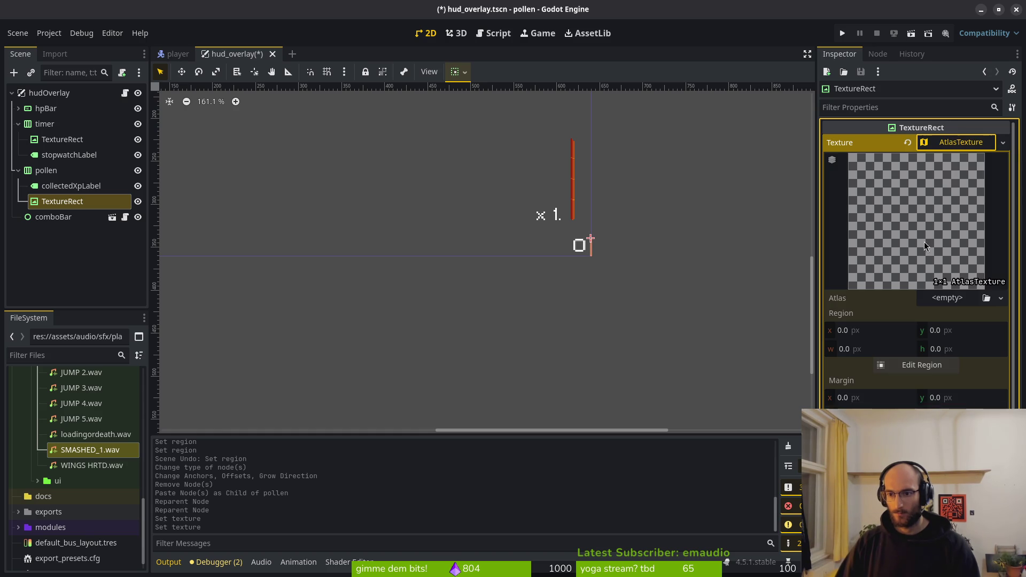
click(943, 300)
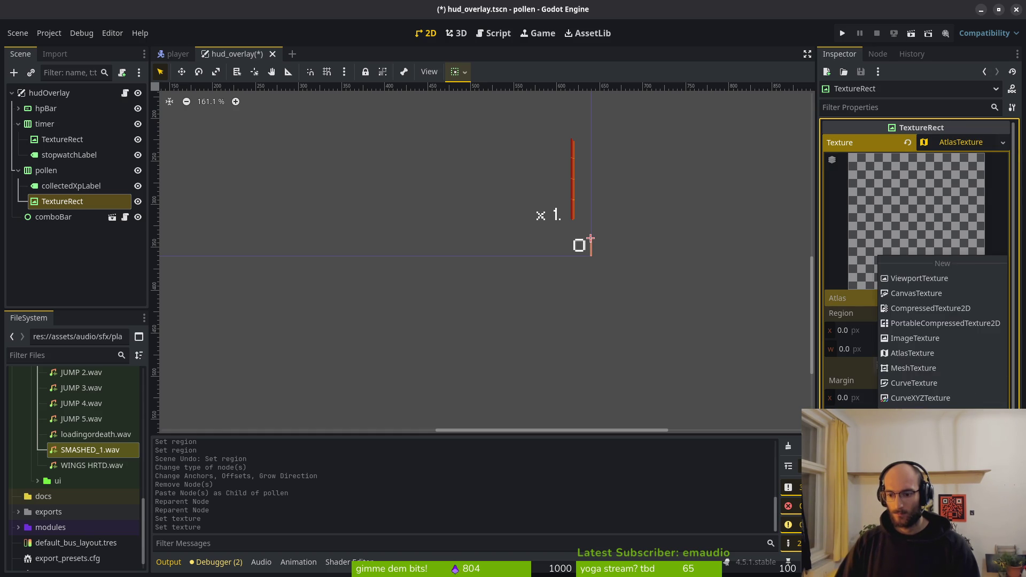
click(919, 534)
text(drop)
key(Return)
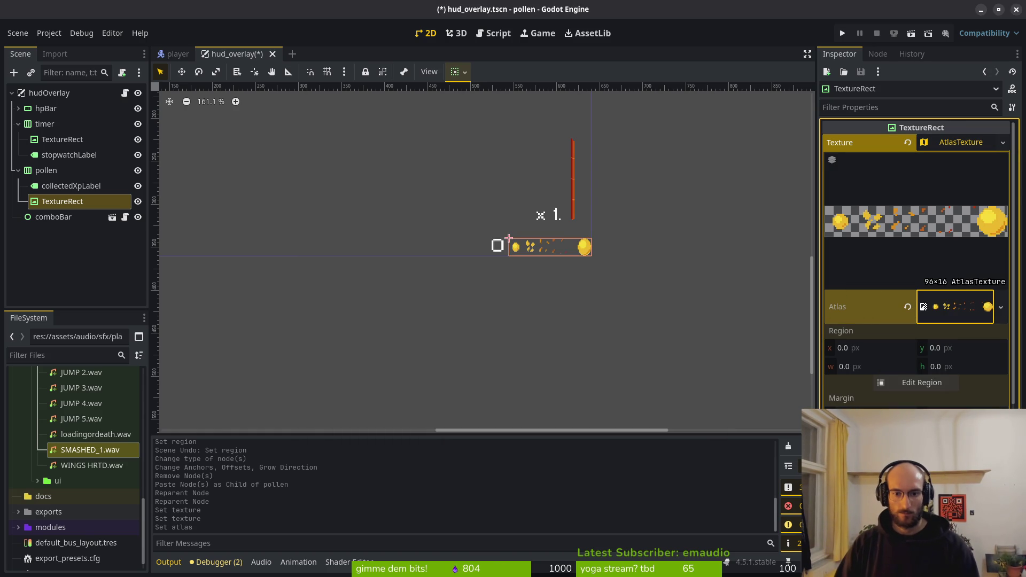
- Select the pollen container and save the scene
scroll(601, 282, up, 4)
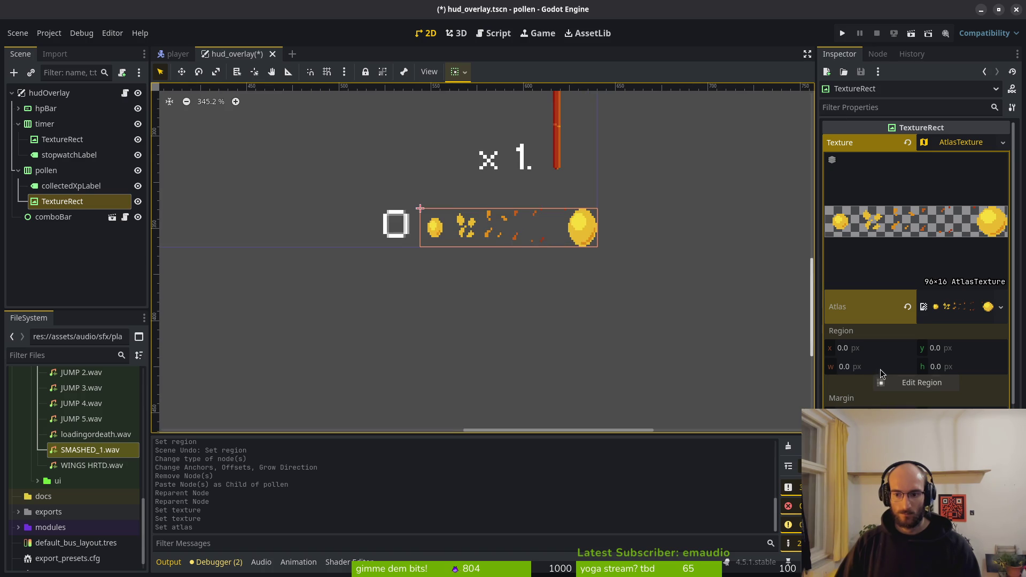
scroll(434, 235, down, 3)
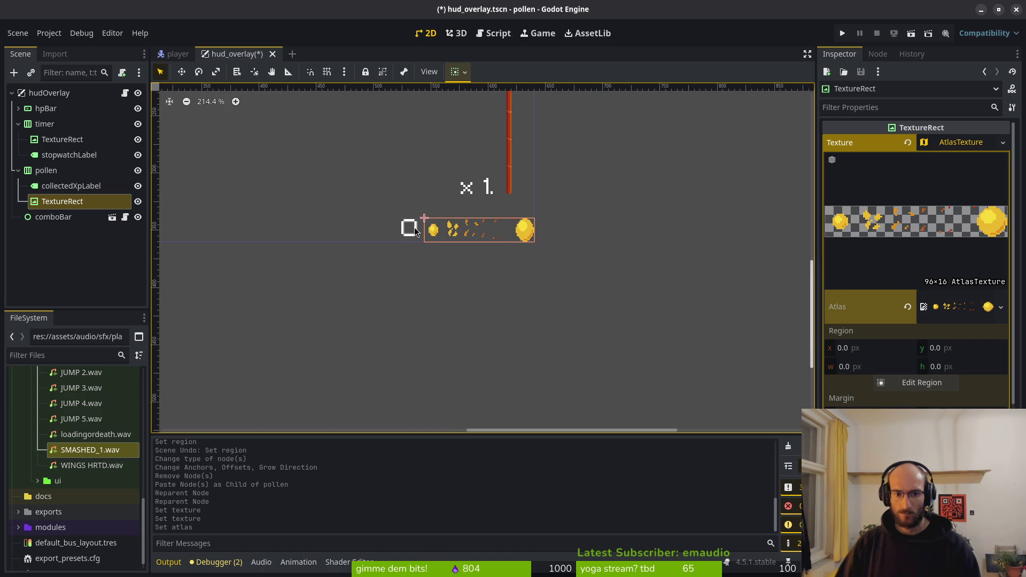
click(415, 231)
click(416, 231)
key(ctrl+s)
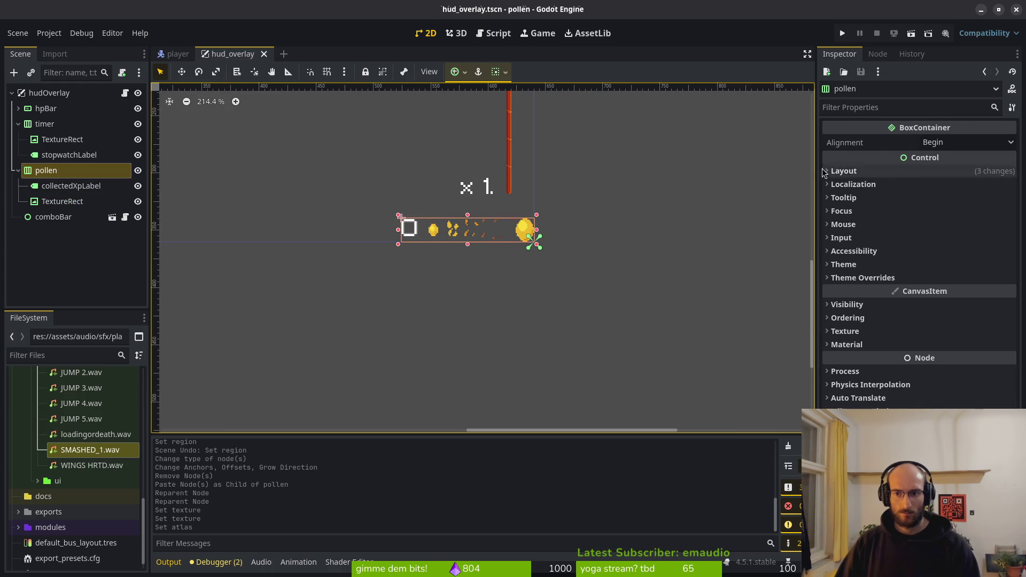
- Turn on Horizontal Expand in pollen's Layout > Container Sizing
click(843, 170)
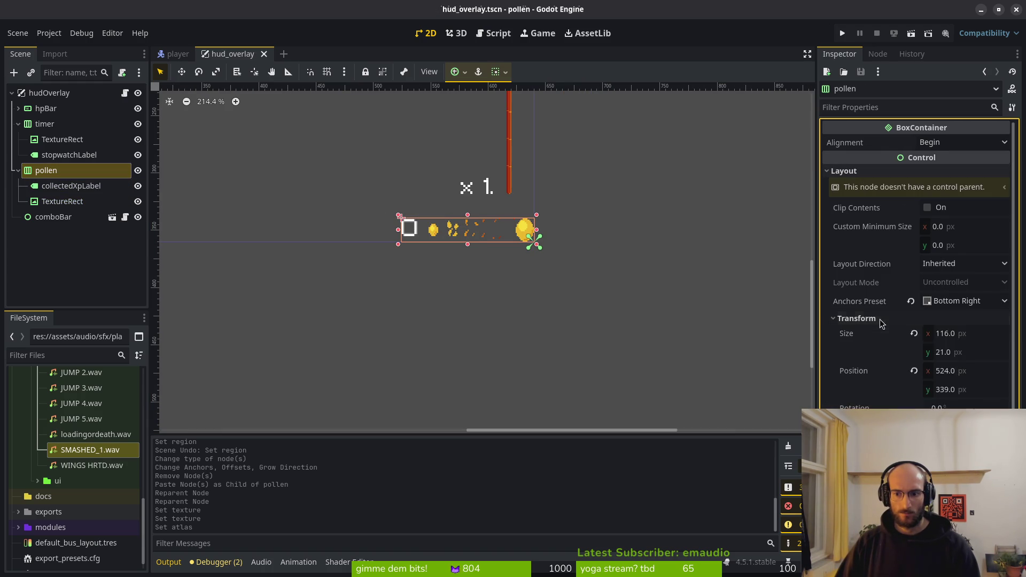
click(900, 334)
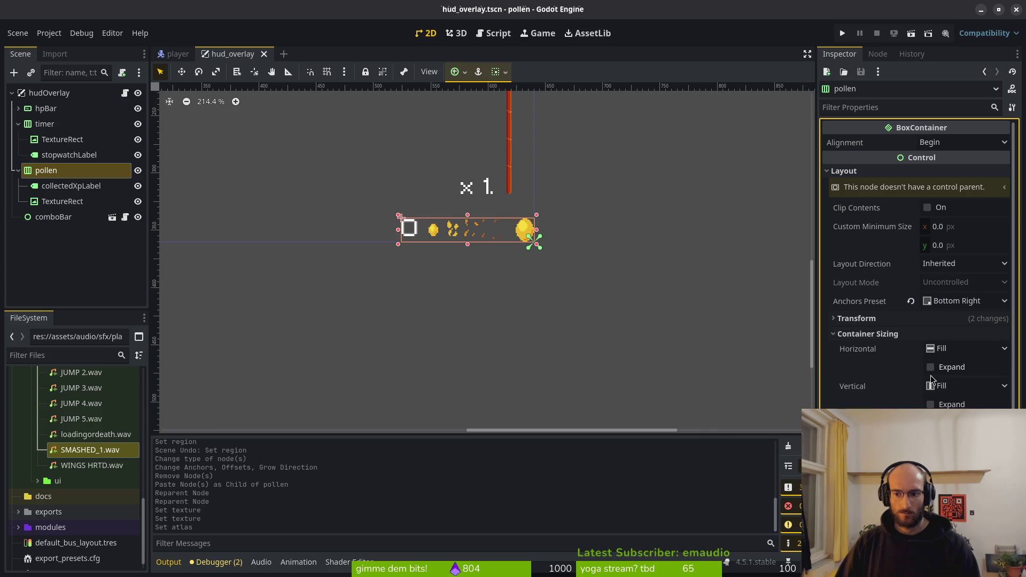
click(930, 367)
scroll(473, 223, up, 5)
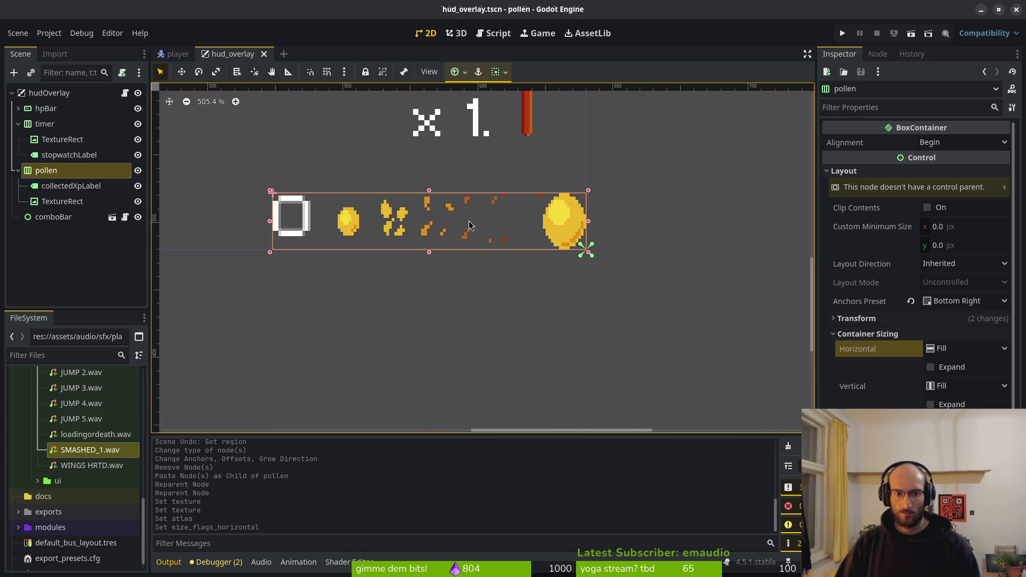
- Select the honey icon inside pollen and undo the atlas and sizing changes
click(363, 223)
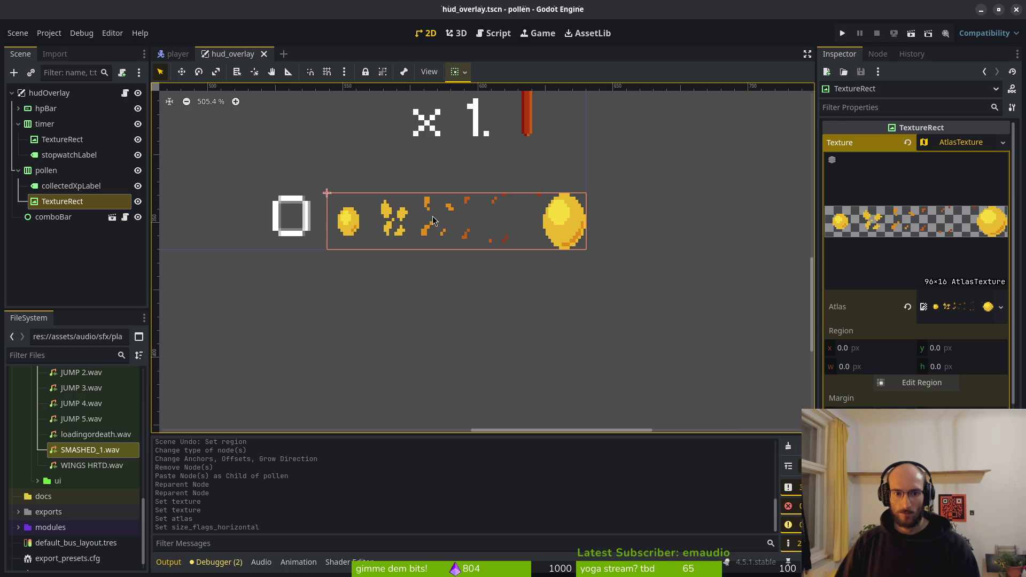
scroll(480, 227, down, 8)
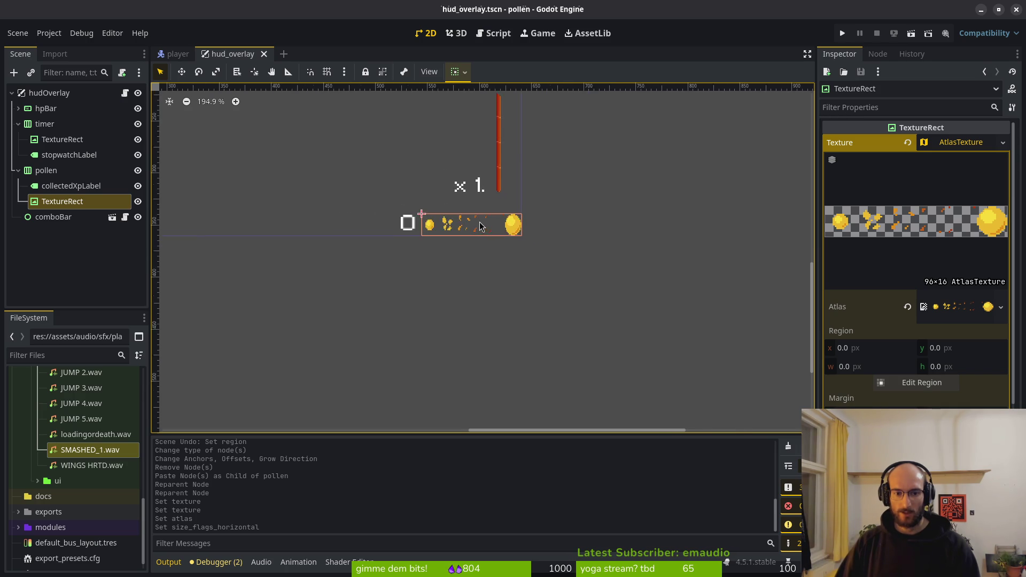
scroll(700, 235, up, 7)
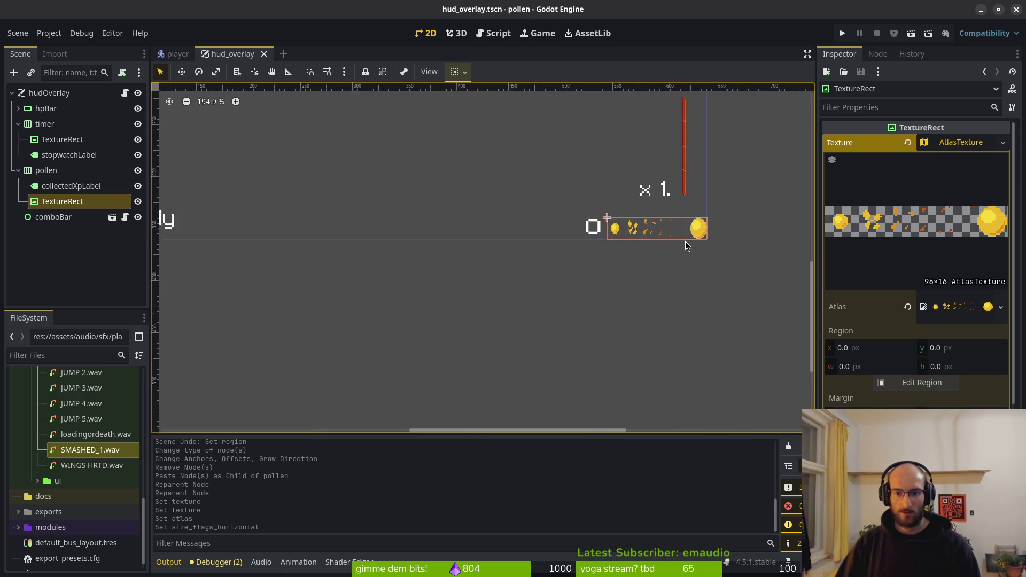
key(ctrl+z)
key(ctrl+z)
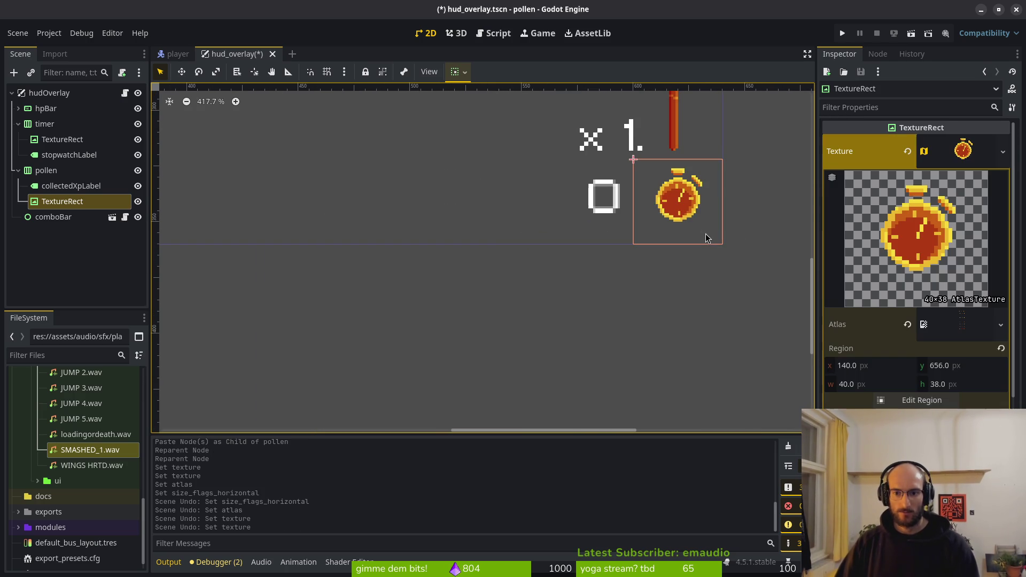
- Undo back to the original honeyIcon sprite, keeping the timer text, and save
scroll(684, 262, down, 6)
key(ctrl+z)
key(ctrl+z)
key(ctrl+z)
key(ctrl+z)
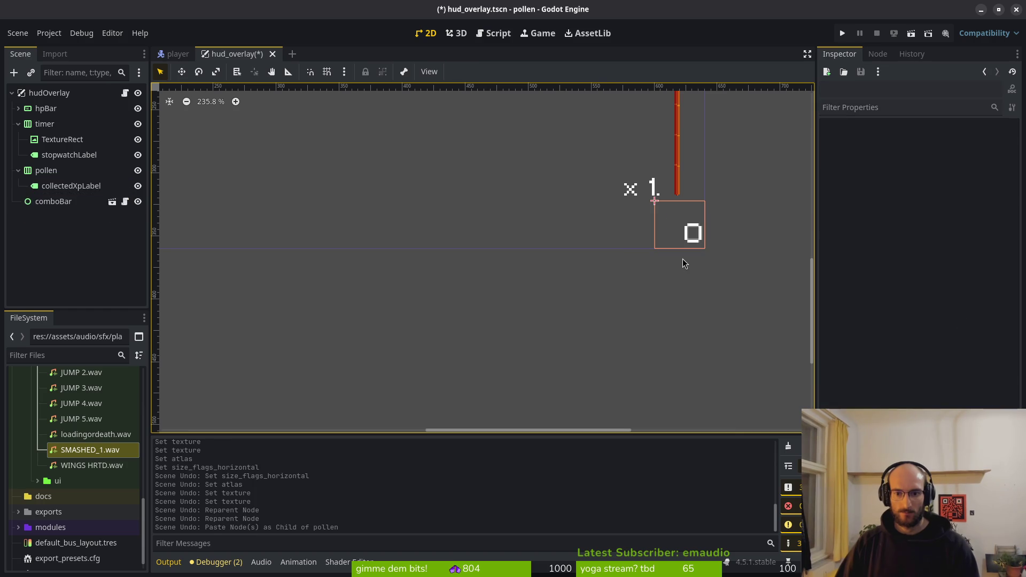
key(ctrl+z)
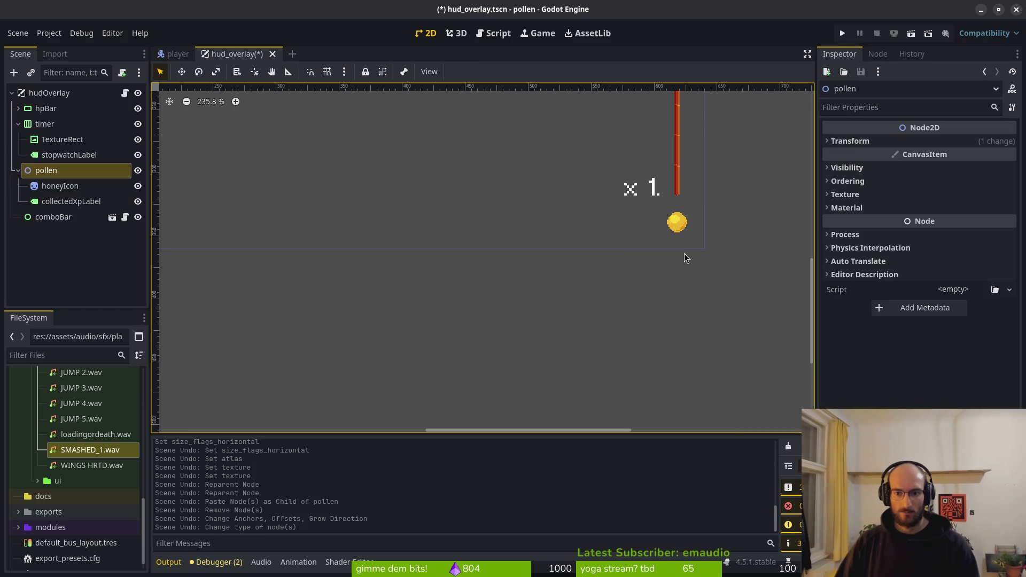
scroll(641, 251, down, 3)
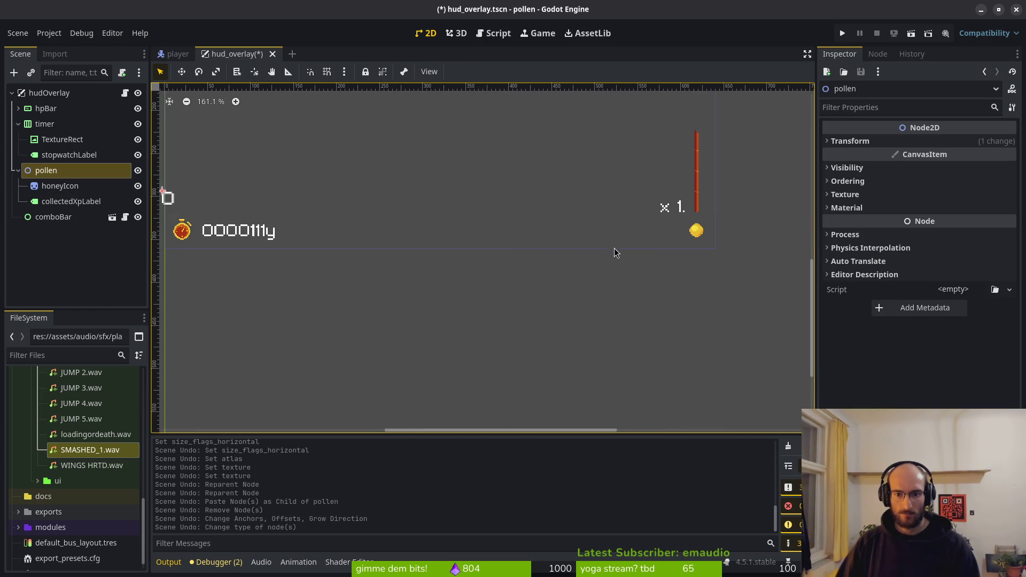
key(ctrl+z)
key(ctrl+z)
key(ctrl+z)
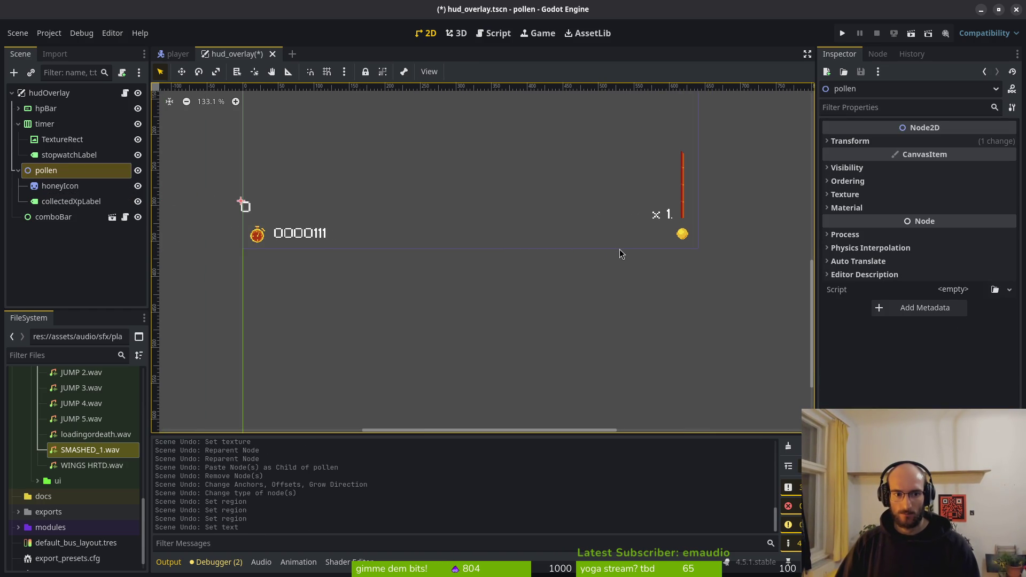
key(ctrl+shift+z)
key(ctrl+shift+z)
key(ctrl+shift+z)
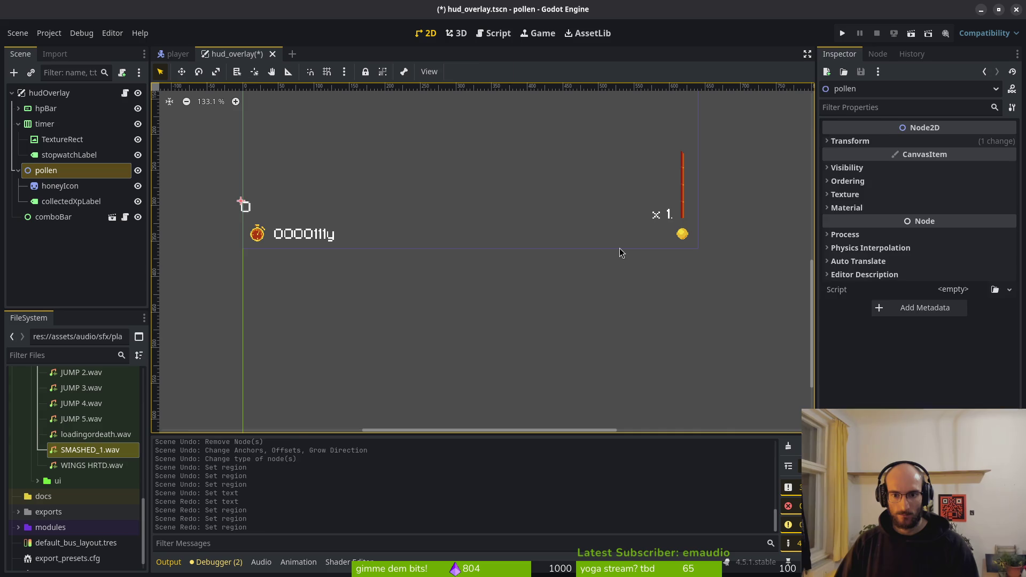
key(ctrl+z)
key(ctrl+s)
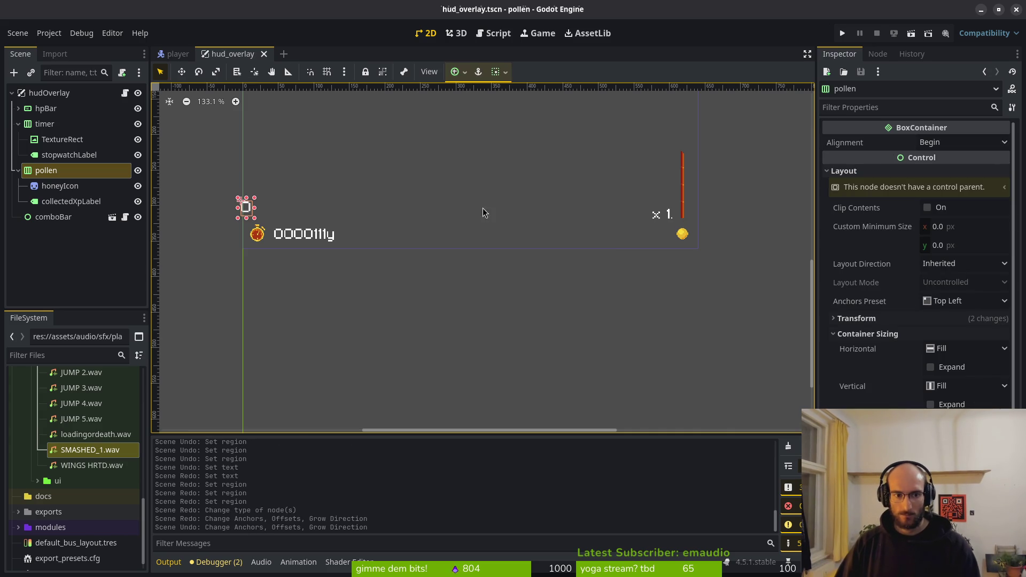
- Revert pollen to a plain Node2D, save, and select collectedXpLabel
key(ctrl+z)
key(ctrl+z)
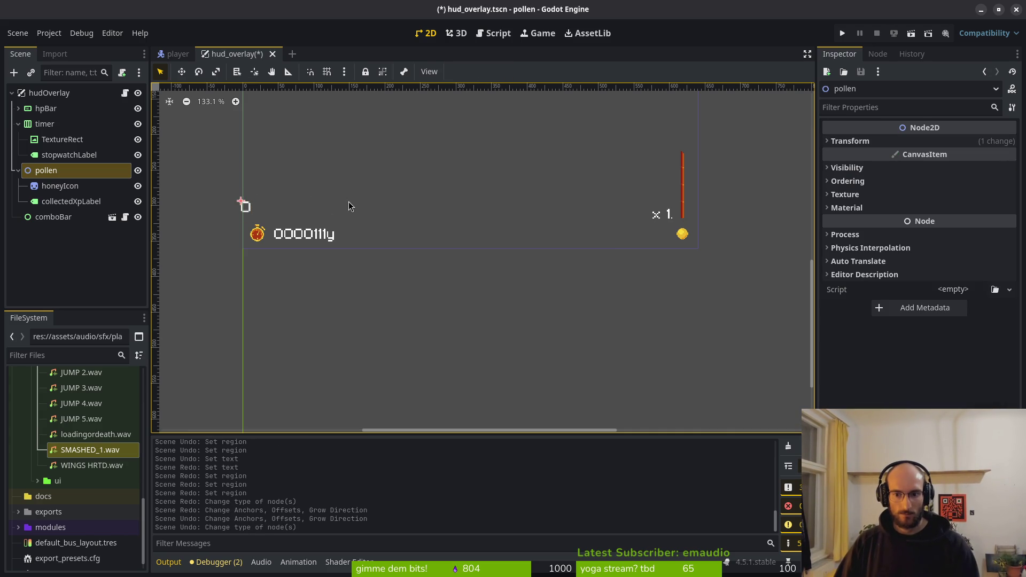
key(ctrl+shift+z)
key(ctrl+shift+z)
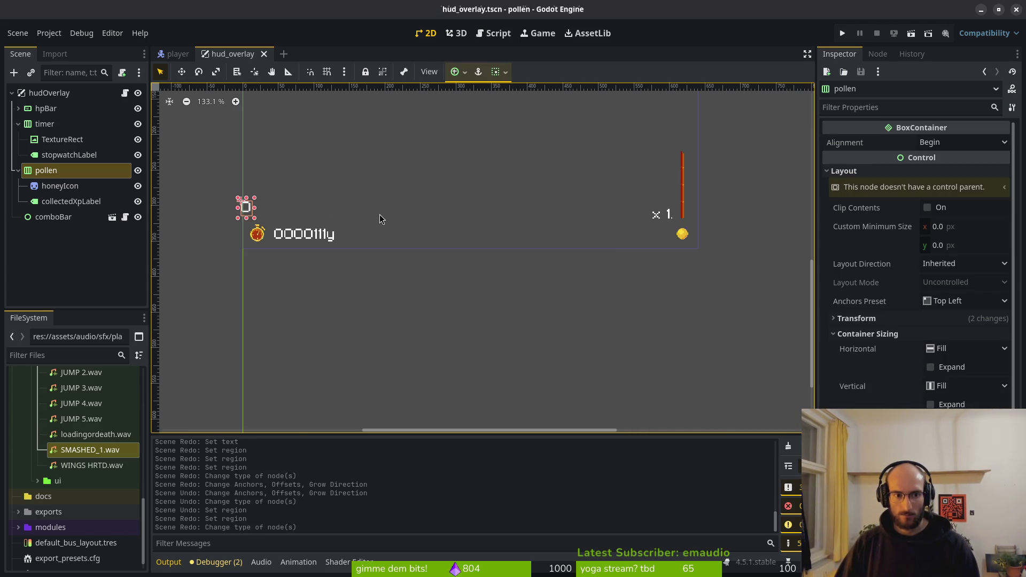
key(ctrl+shift+z)
key(ctrl+z)
key(ctrl+z)
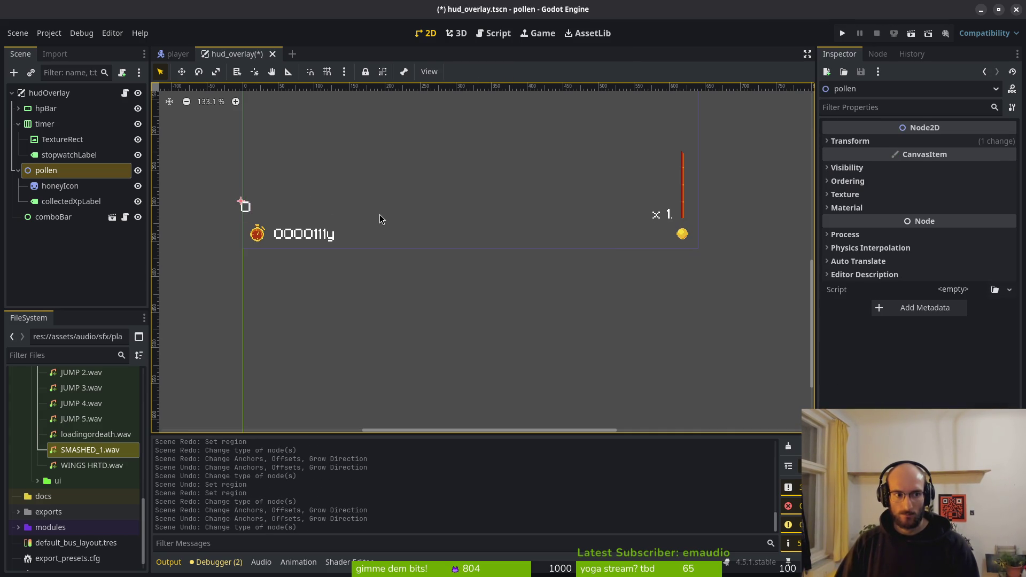
key(ctrl+s)
scroll(341, 211, down, 4)
click(280, 210)
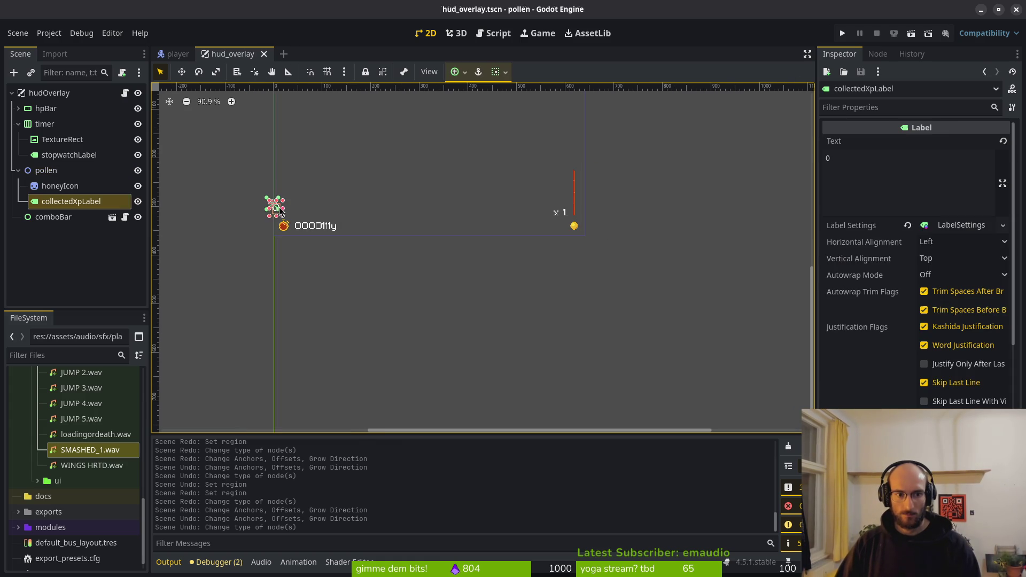
- Move the collectedXpLabel counter beside the honey drop and save
mouse_move(275, 210)
mouse_down()
mouse_move(533, 214)
mouse_move(556, 226)
mouse_up()
scroll(572, 228, up, 3)
scroll(573, 229, up, 1)
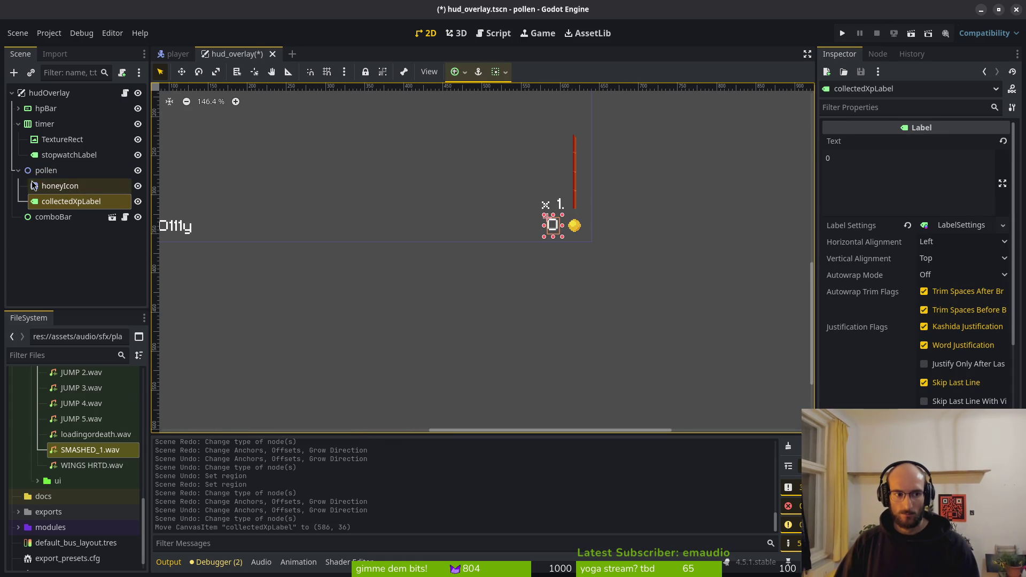
key(ctrl+s)
- Change pollen's node type to HBoxContainer and save
right_click(56, 171)
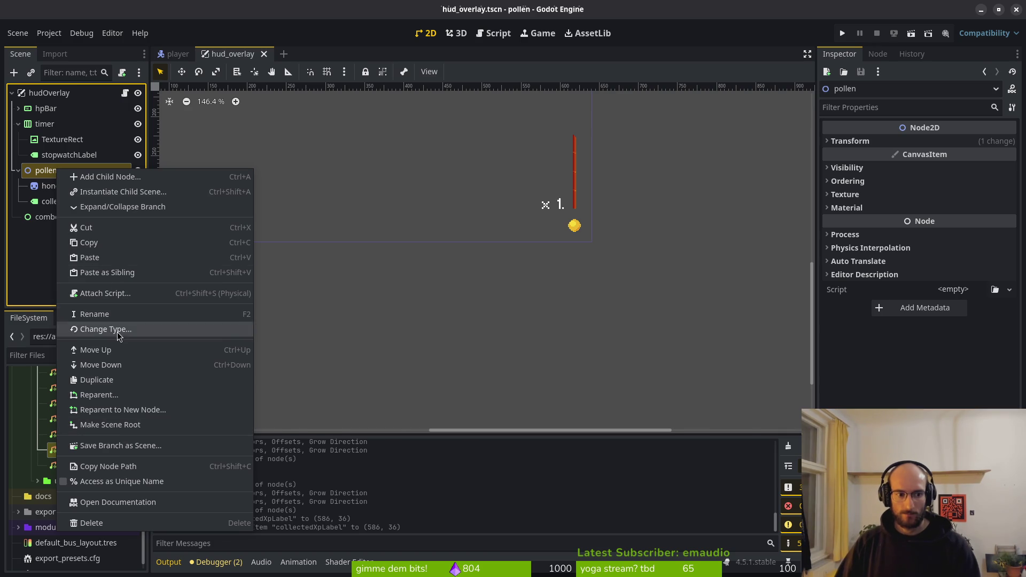
click(114, 330)
text(hbox)
key(Return)
key(ctrl+s)
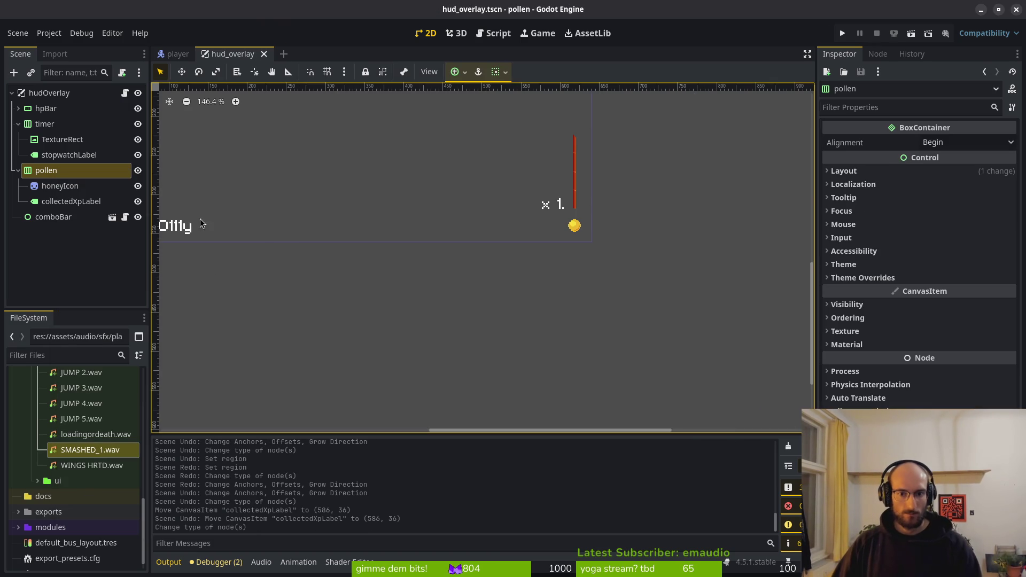
- Delete the honeyIcon node and start adding a new child node to pollen
click(76, 186)
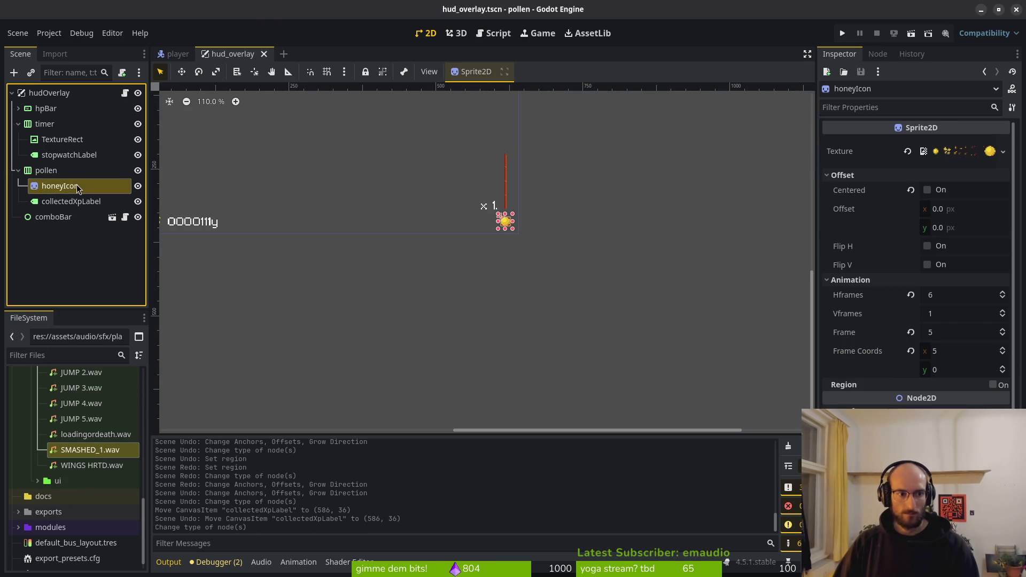
key(Delete)
click(541, 299)
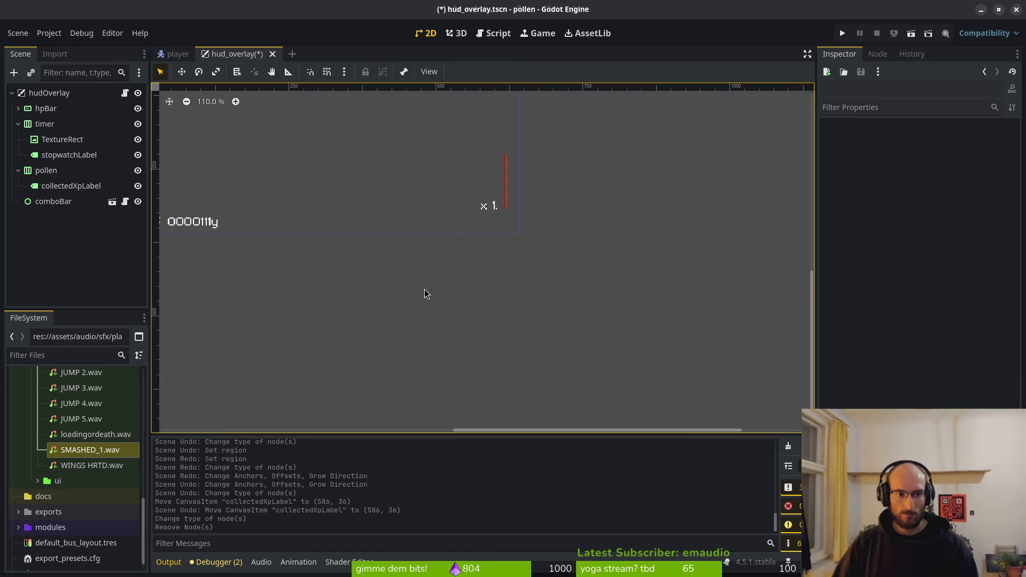
click(54, 174)
key(ctrl+a)
- Create a TextureRect under pollen and save the scene
text(texture)
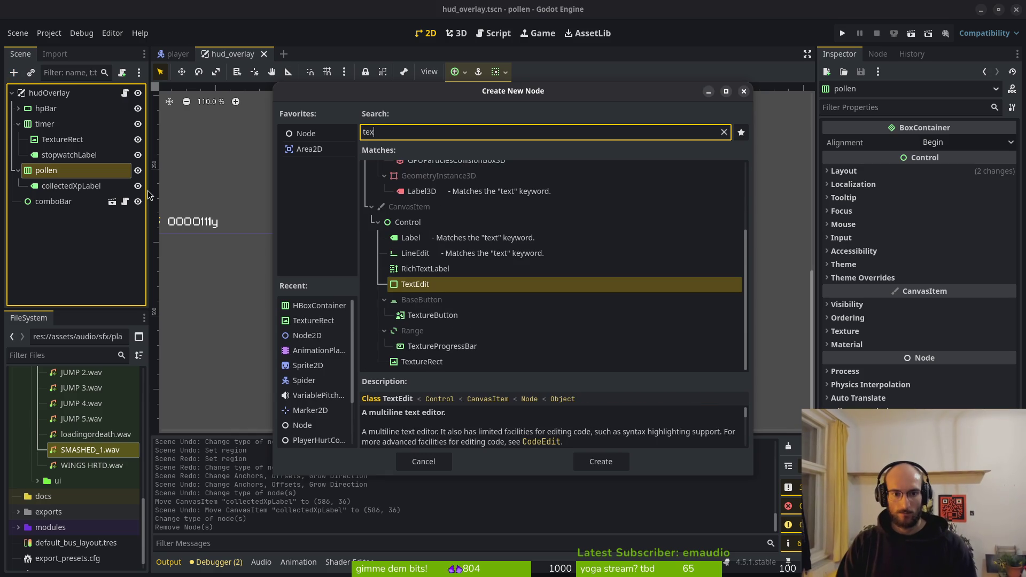
key(Return)
key(ctrl+s)
- Anchor the pollen container to the bottom-right corner of the HUD
scroll(492, 255, down, 3)
click(53, 169)
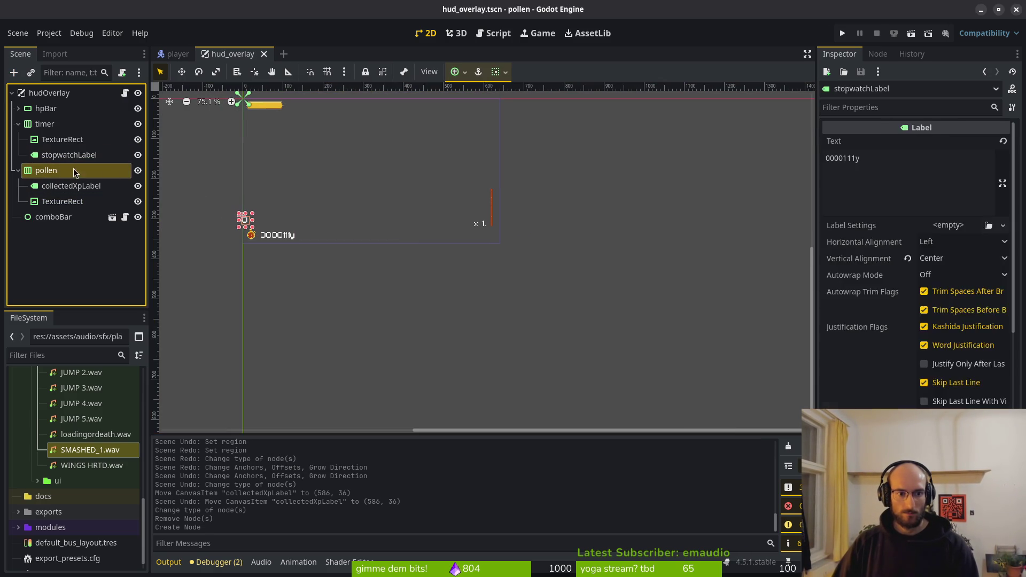
click(457, 72)
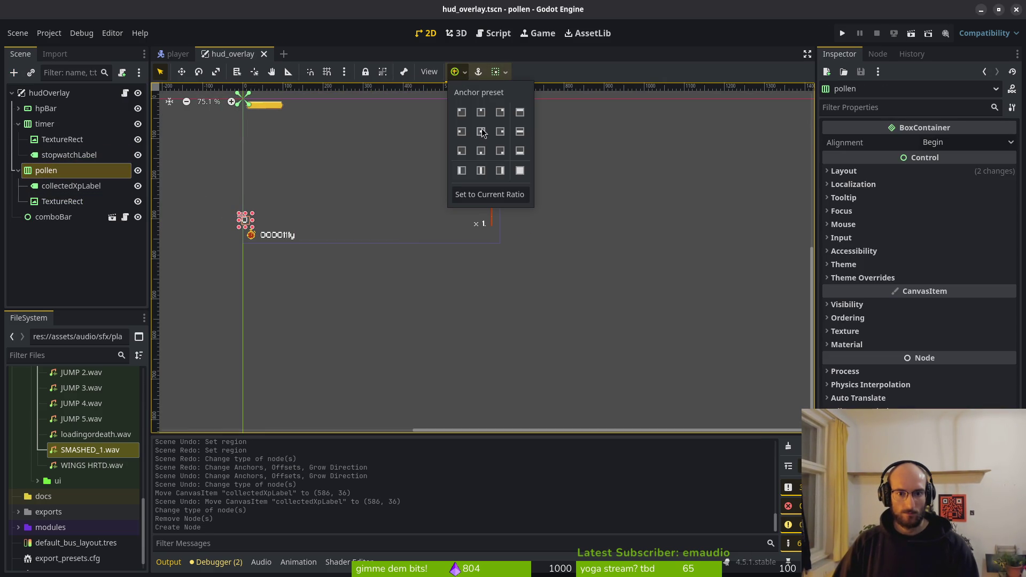
click(497, 154)
scroll(510, 237, up, 5)
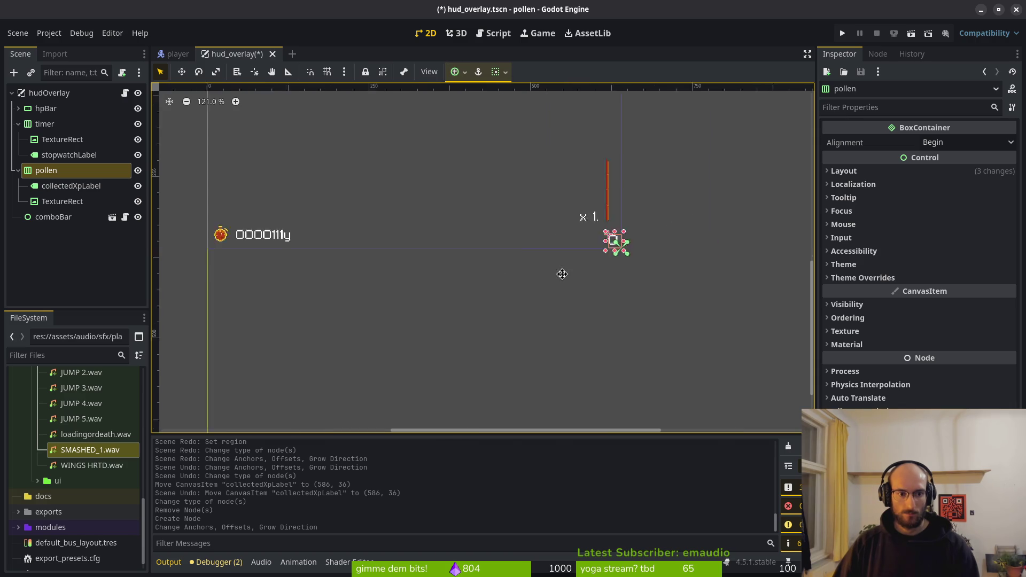
scroll(428, 259, left, 5)
- Select the new TextureRect under pollen and view its available texture types
click(335, 252)
click(369, 246)
click(89, 172)
click(62, 201)
click(948, 142)
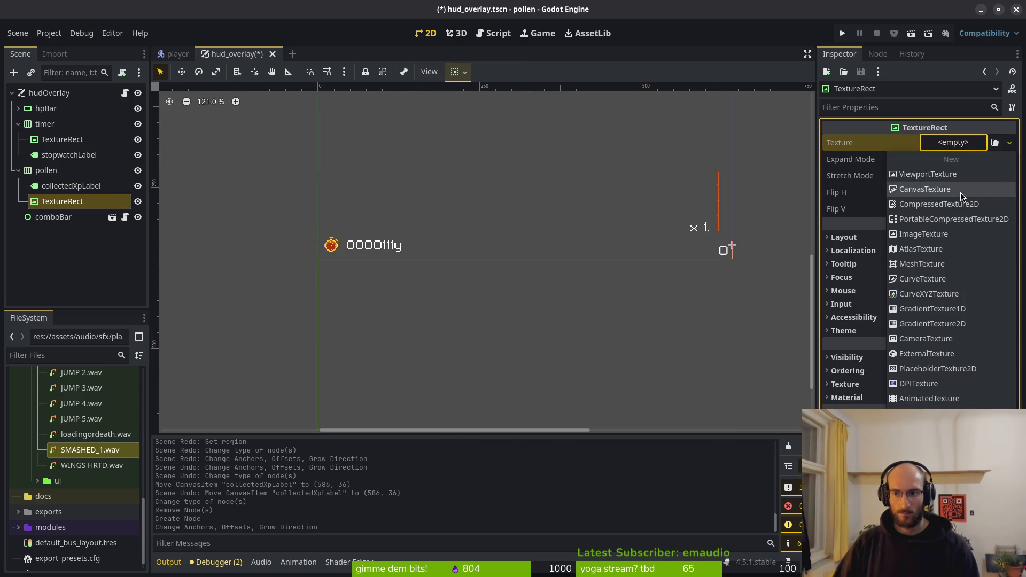
- Give the TextureRect a new AtlasTexture using honeydroplet.png as the atlas, and save
click(935, 251)
click(948, 144)
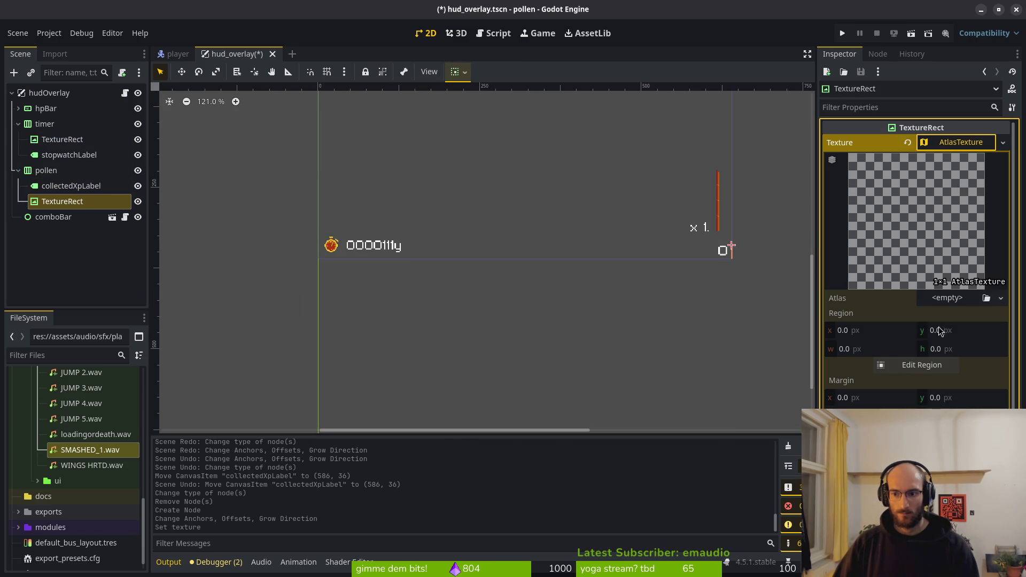
click(947, 297)
click(919, 382)
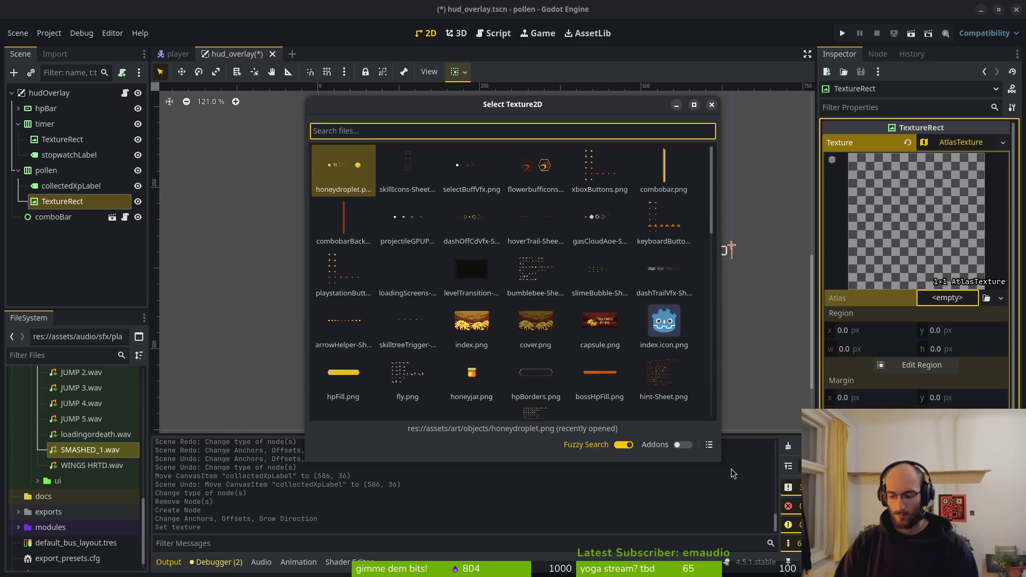
text(honey)
key(Return)
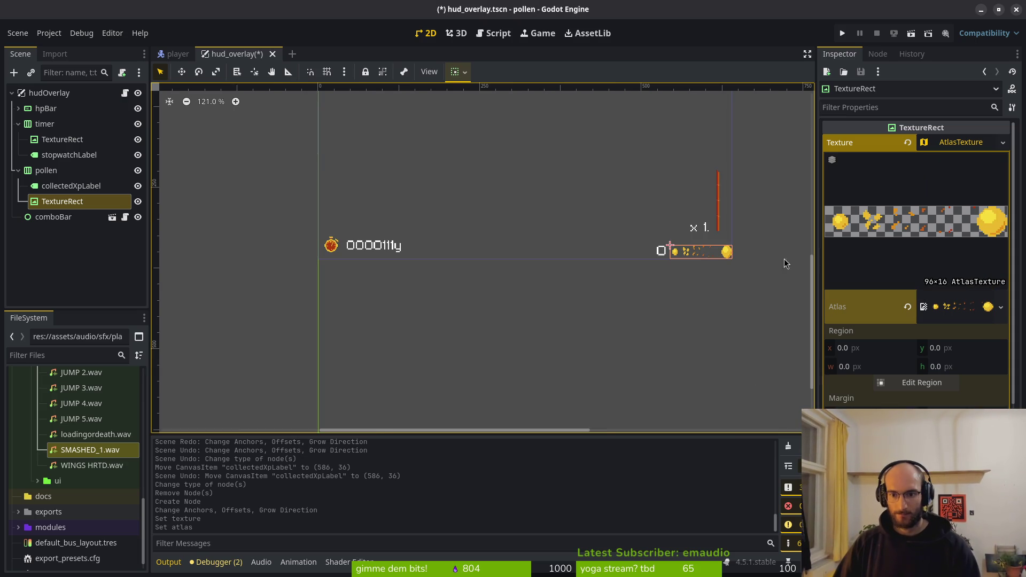
scroll(787, 278, up, 5)
key(ctrl+s)
- Crop the atlas region to the large honey drop in the region editor and save
click(901, 381)
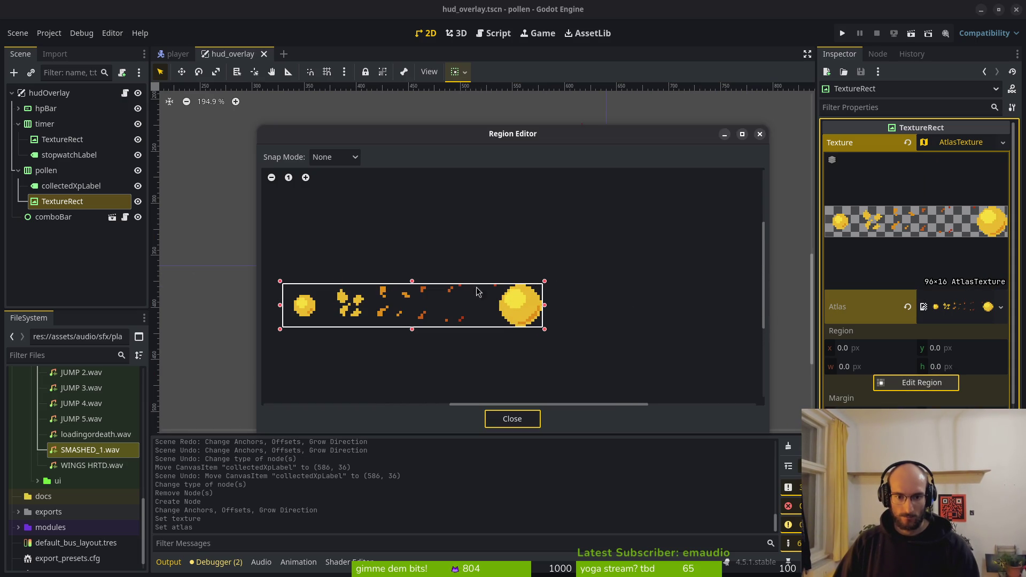
drag(281, 308, 502, 314)
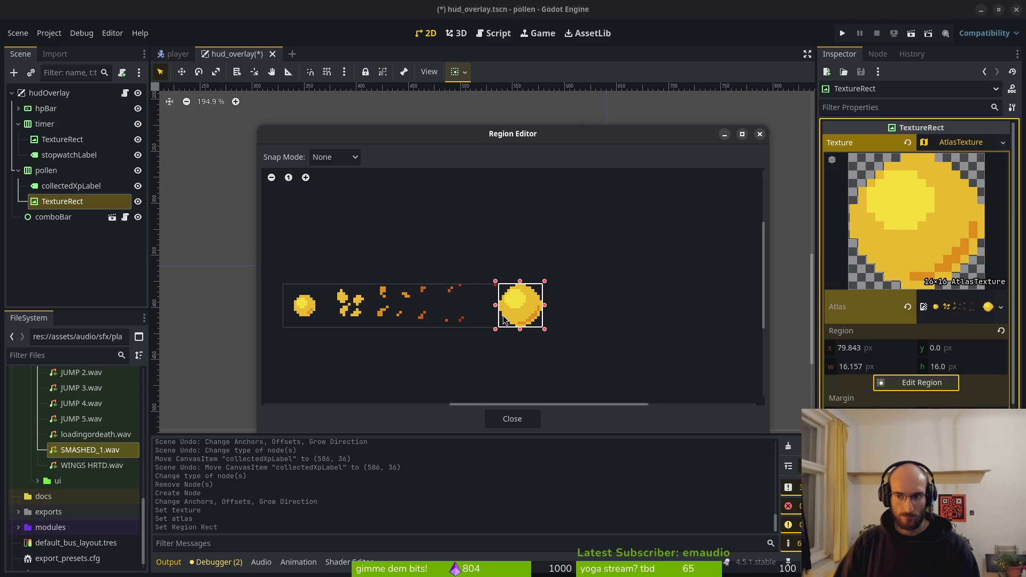
scroll(503, 315, up, 3)
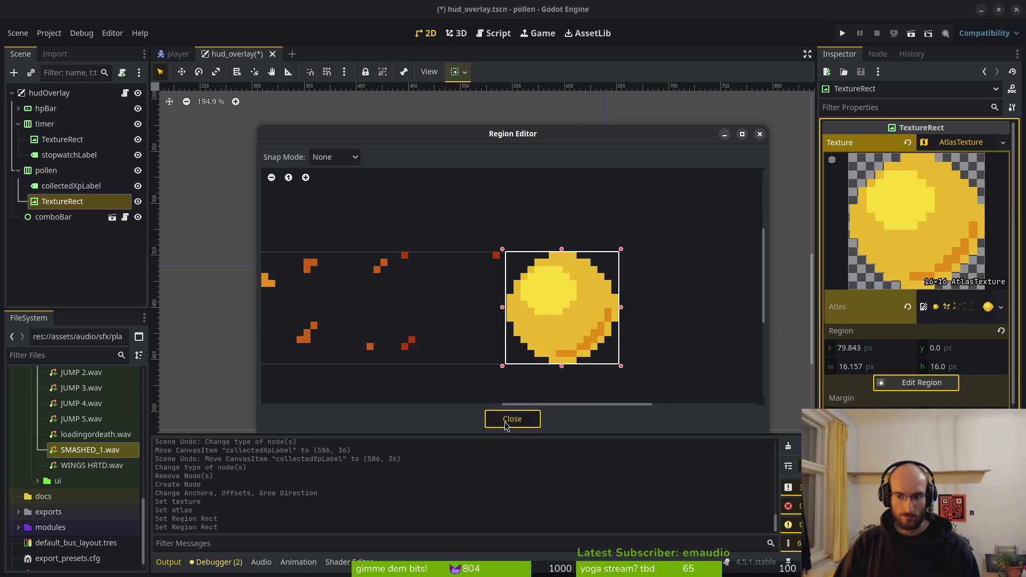
click(510, 419)
key(ctrl+s)
double_click(860, 368)
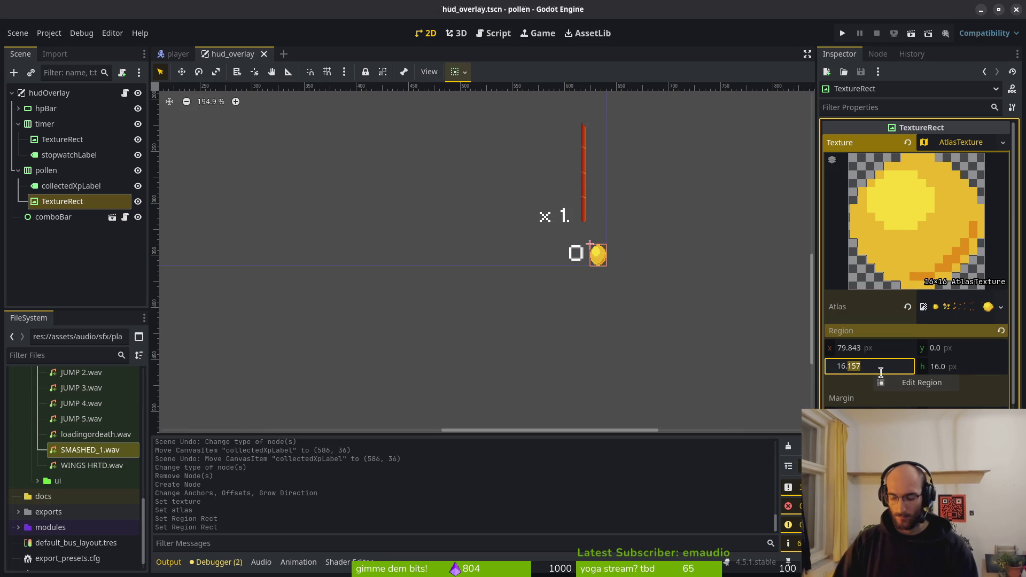
- Set the honey-drop atlas region to x 80, y 0, 16×16 px
key(Return)
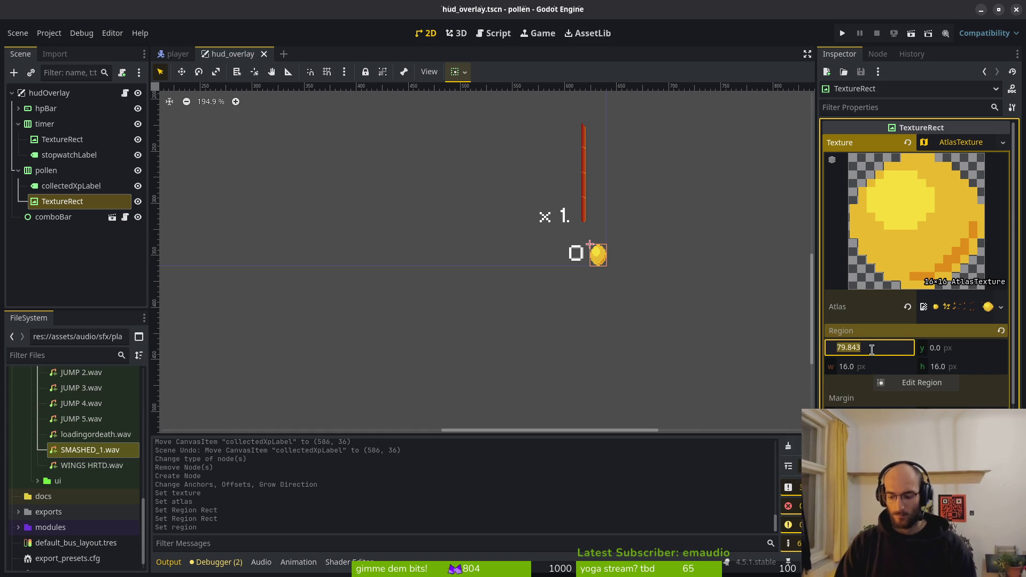
text(80)
key(Return)
scroll(582, 256, up, 5)
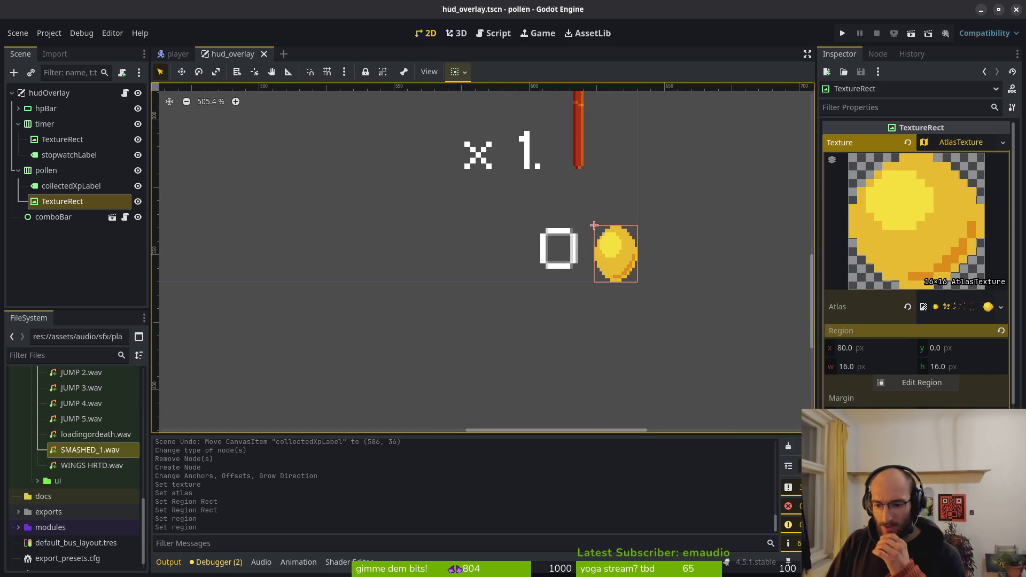
scroll(612, 246, up, 4)
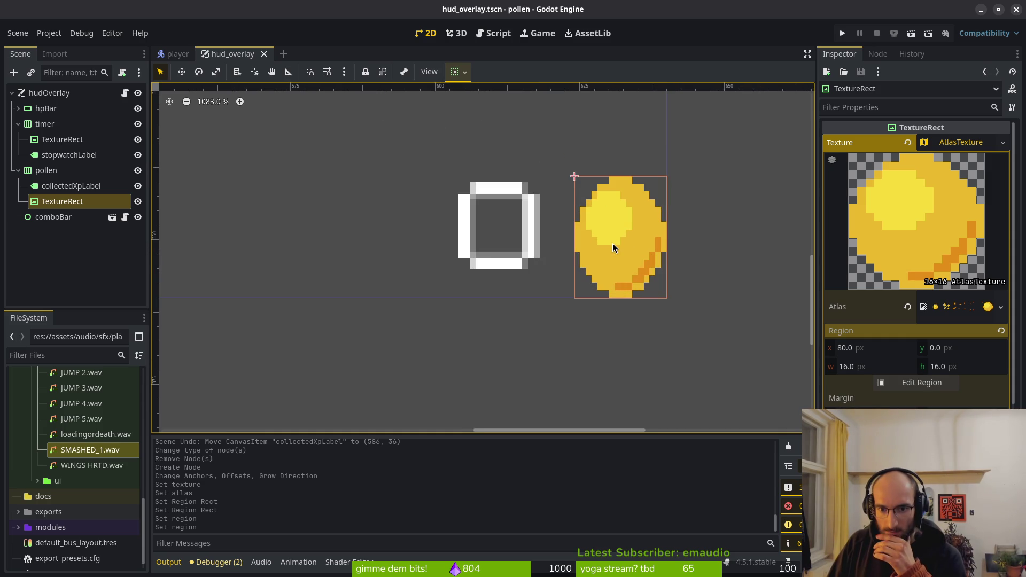
scroll(633, 241, down, 4)
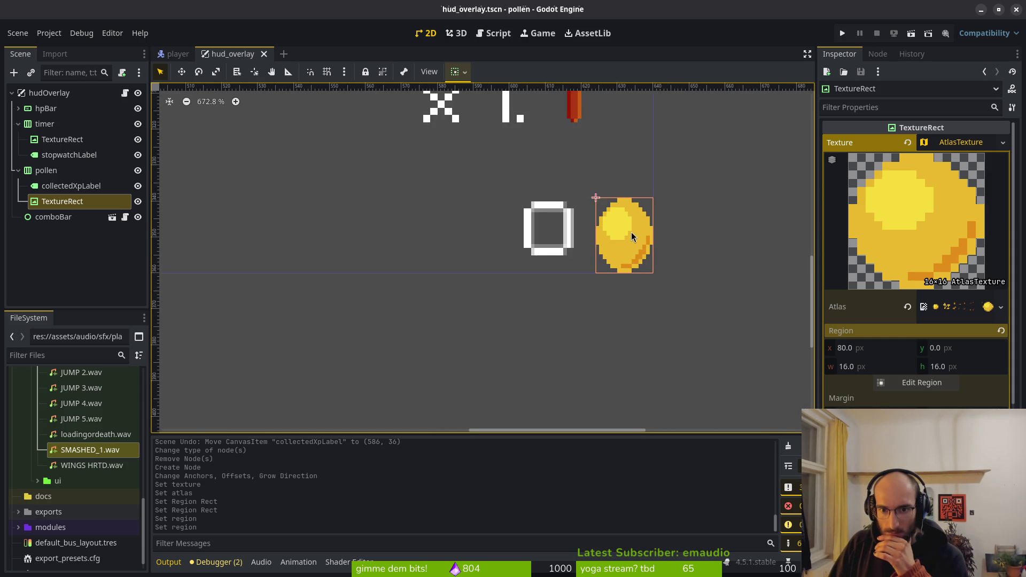
click(582, 246)
click(630, 244)
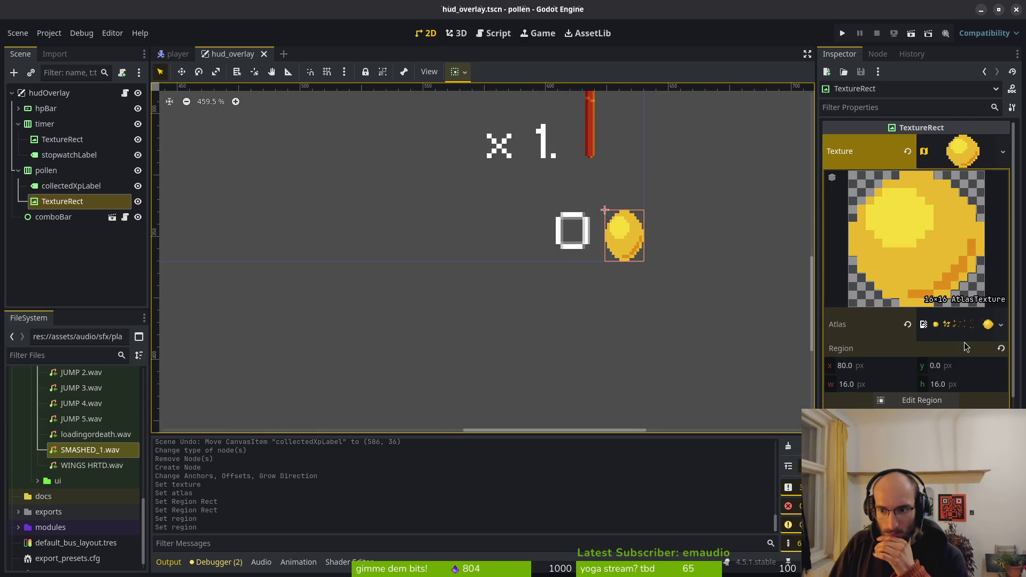
click(881, 416)
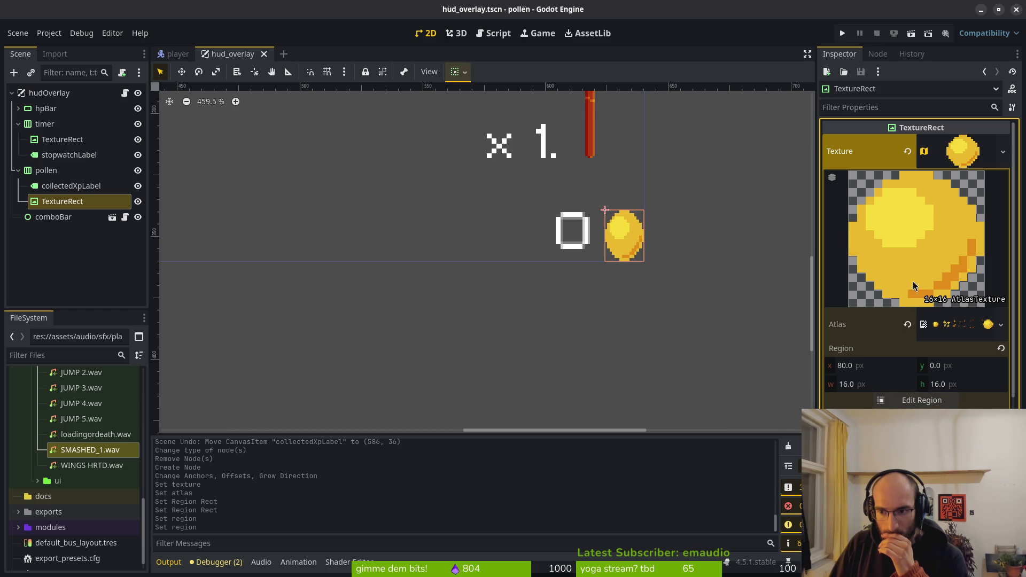
scroll(620, 257, down, 3)
- Check pollen's alignment and leave it on Begin
click(46, 170)
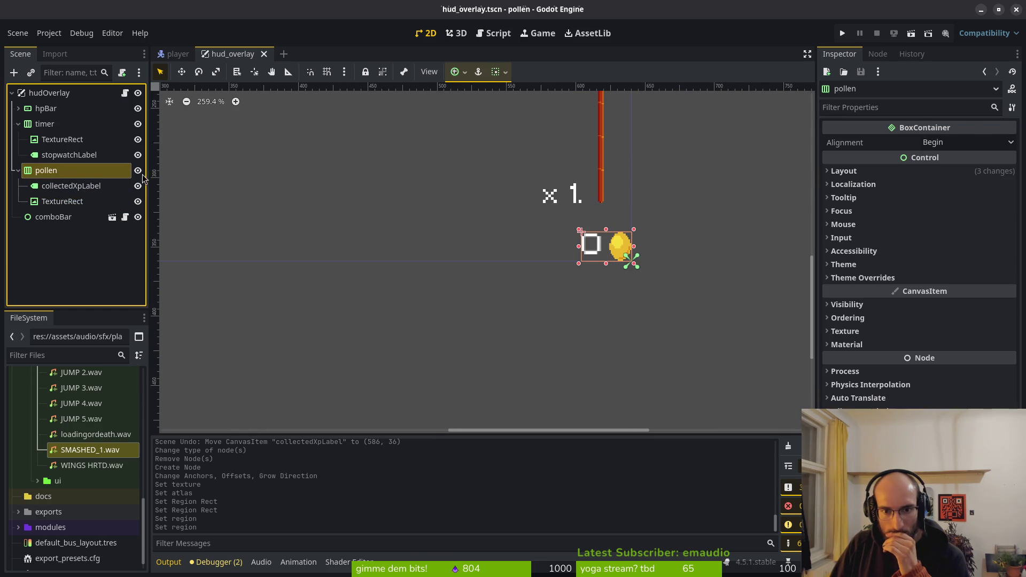
click(920, 171)
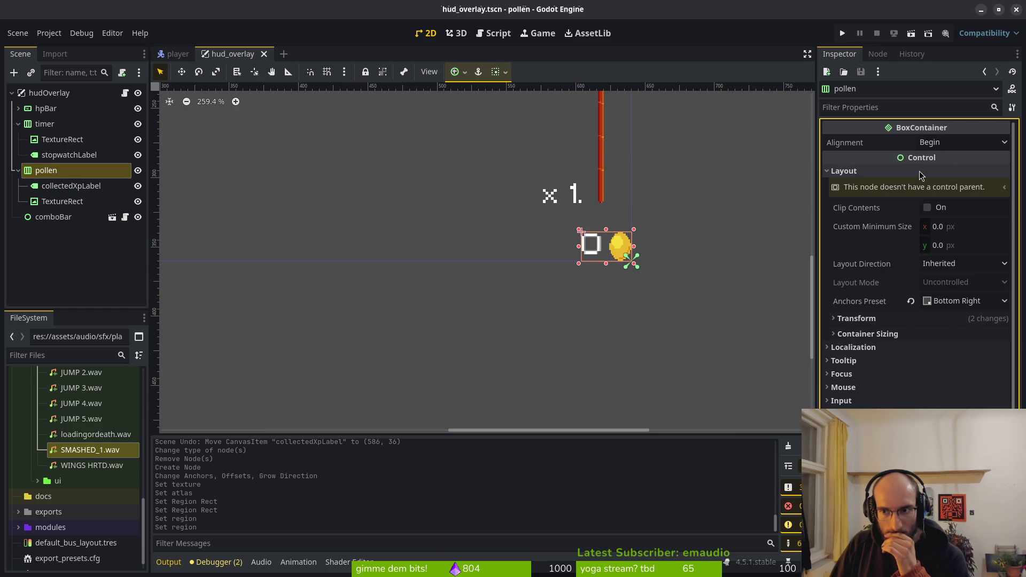
click(932, 142)
click(949, 147)
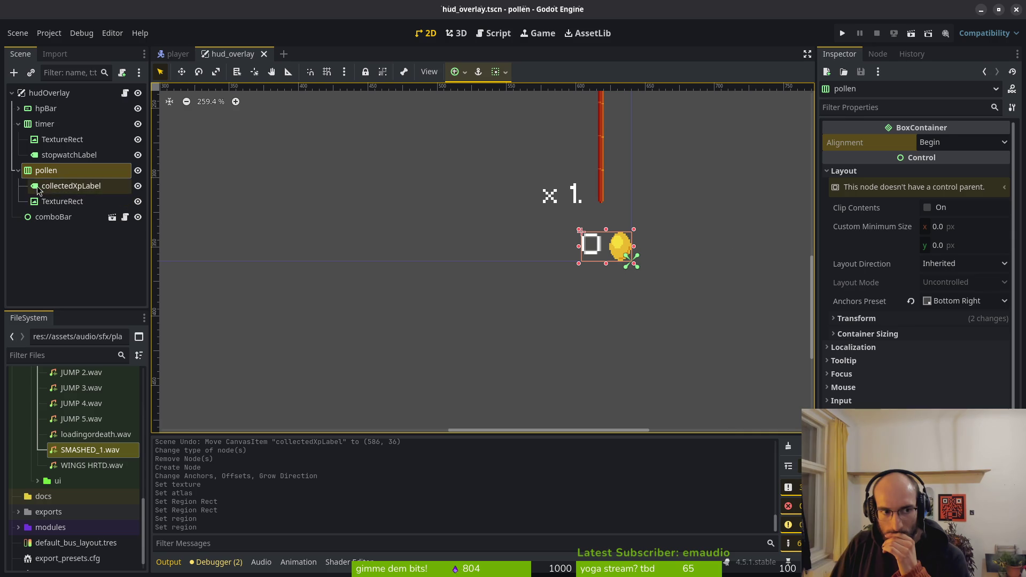
click(75, 187)
click(74, 203)
scroll(618, 245, up, 8)
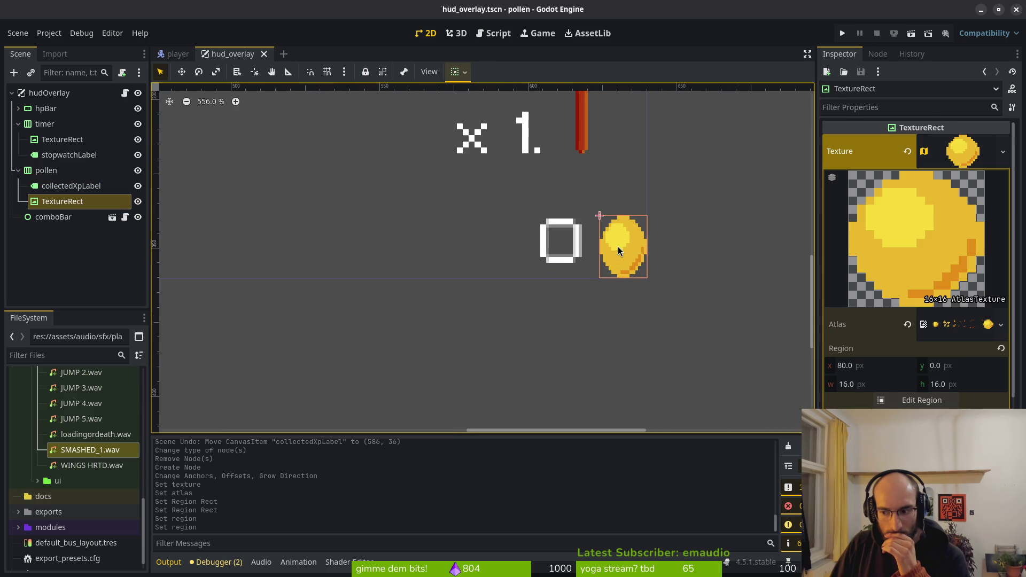
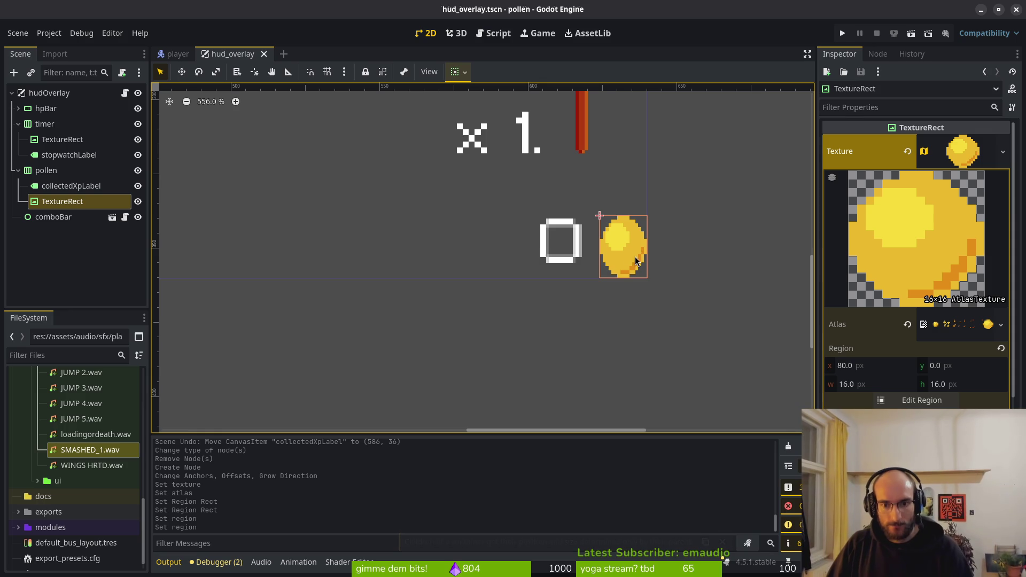
- Drag the pollen counter group left and up in the HUD
drag(636, 260, 601, 243)
click(621, 230)
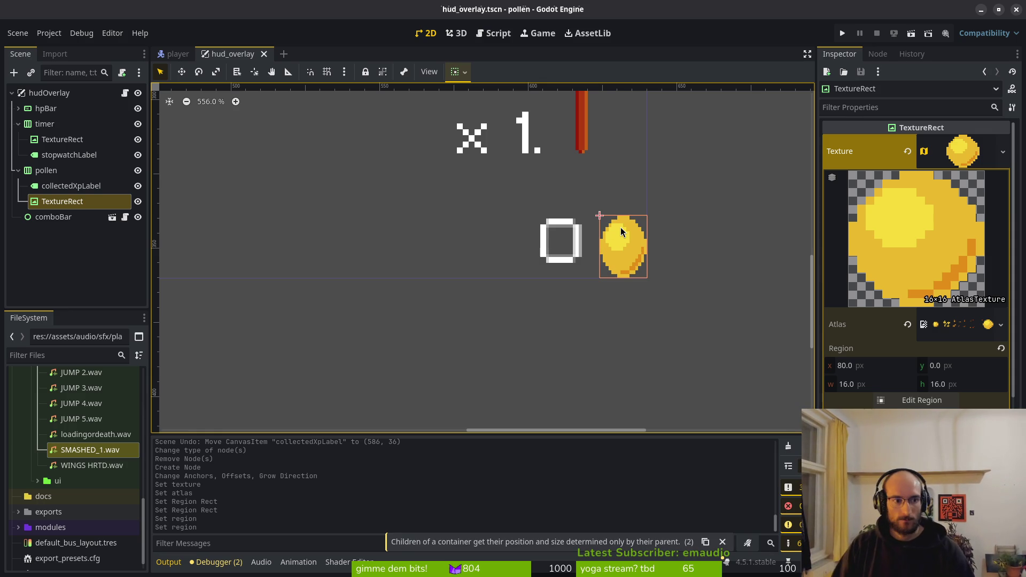
click(46, 170)
mouse_move(566, 254)
mouse_down()
mouse_move(504, 235)
mouse_move(527, 232)
mouse_up()
- Set the pollen coin icon's Stretch Mode to Keep so it shows at native size
click(70, 186)
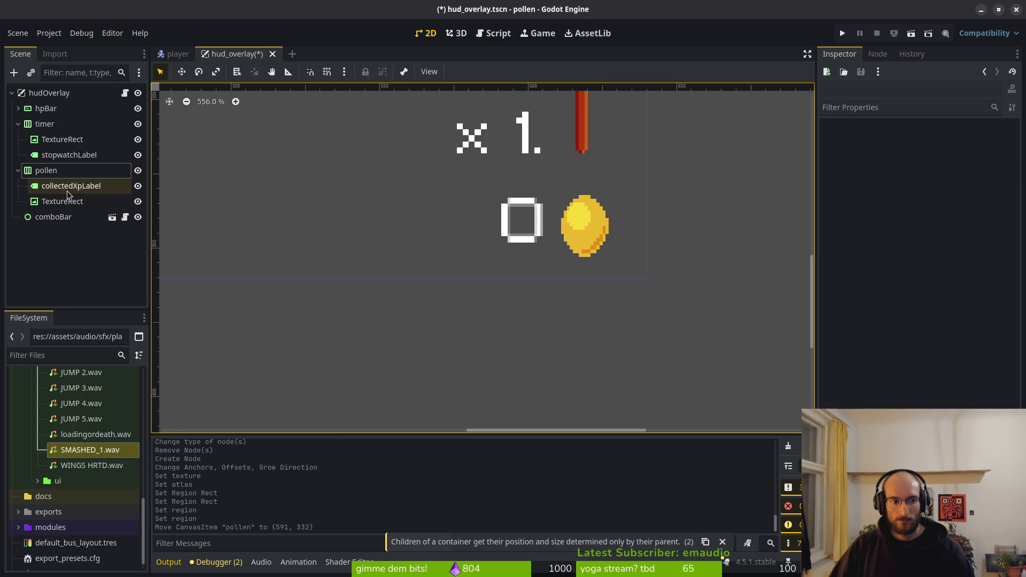
click(62, 201)
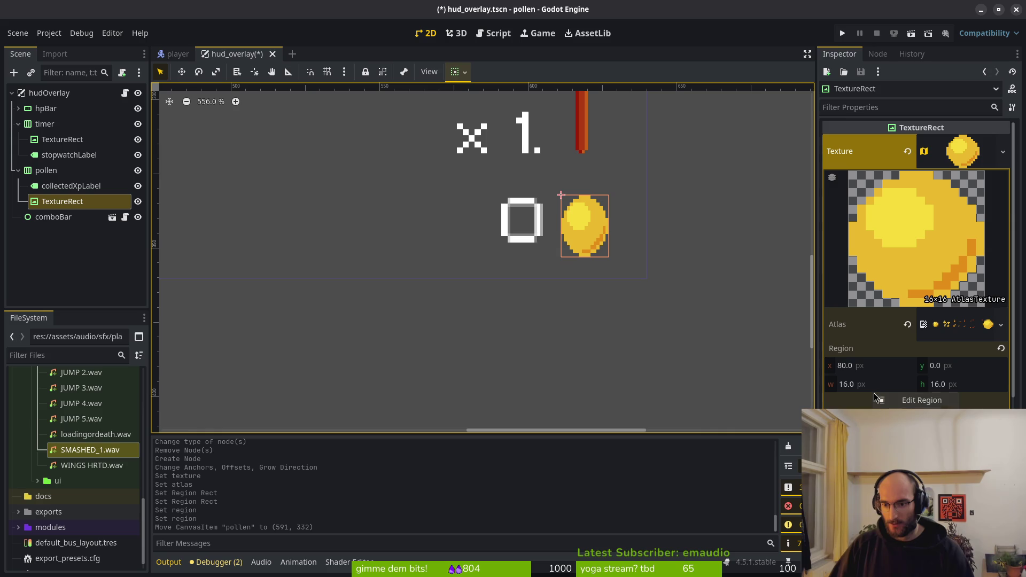
scroll(916, 262, down, 5)
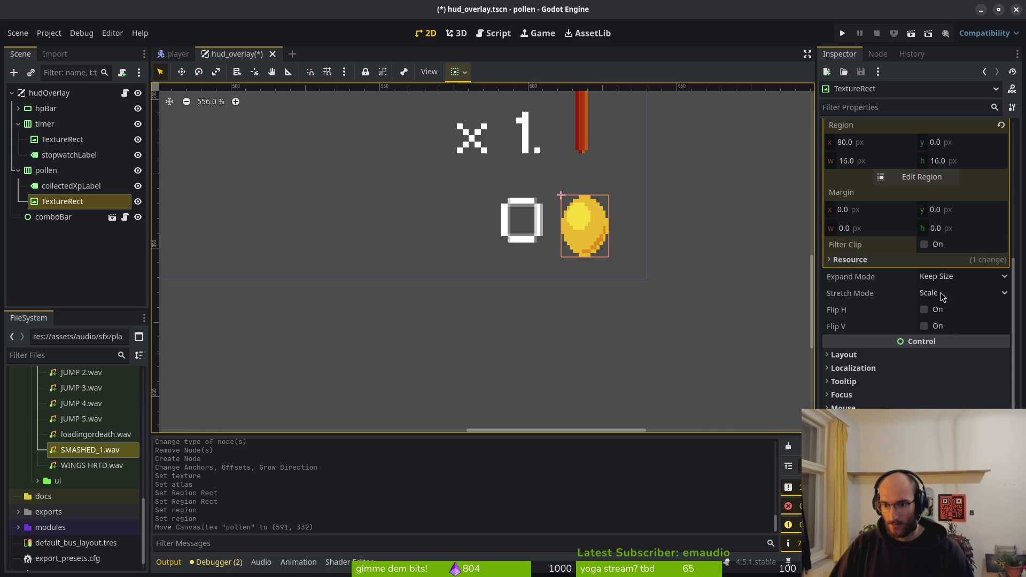
click(958, 294)
click(939, 340)
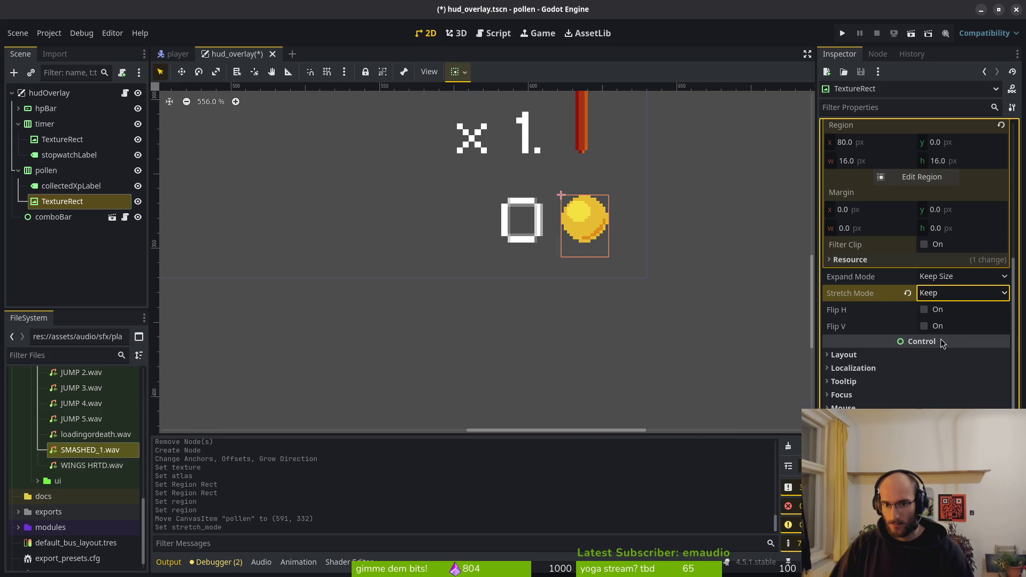
- Nudge the pollen counter group pixel by pixel to position (590, 331)
click(615, 261)
click(569, 222)
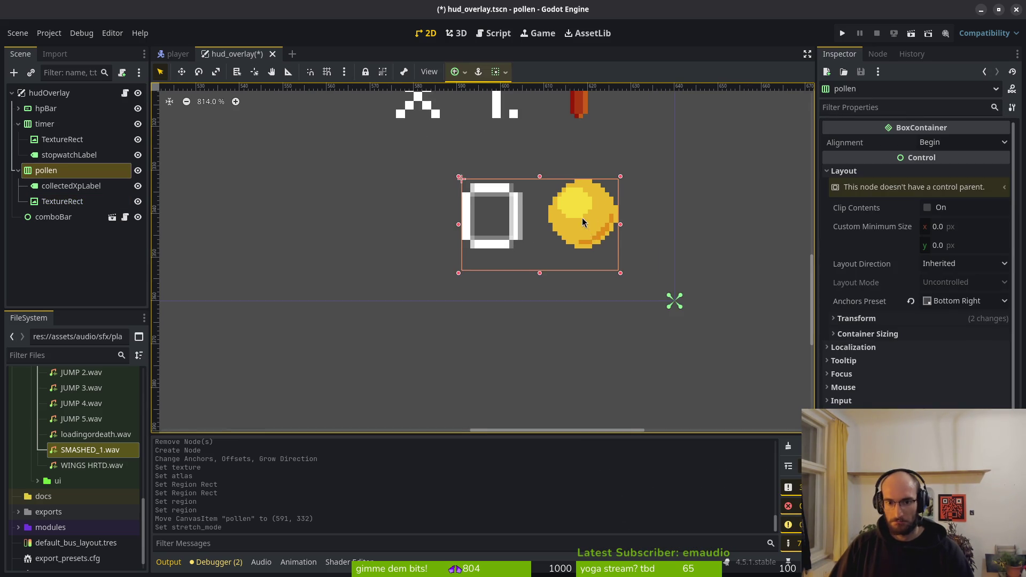
scroll(576, 231, up, 1)
scroll(576, 231, down, 4)
drag(579, 224, 578, 223)
scroll(587, 219, up, 6)
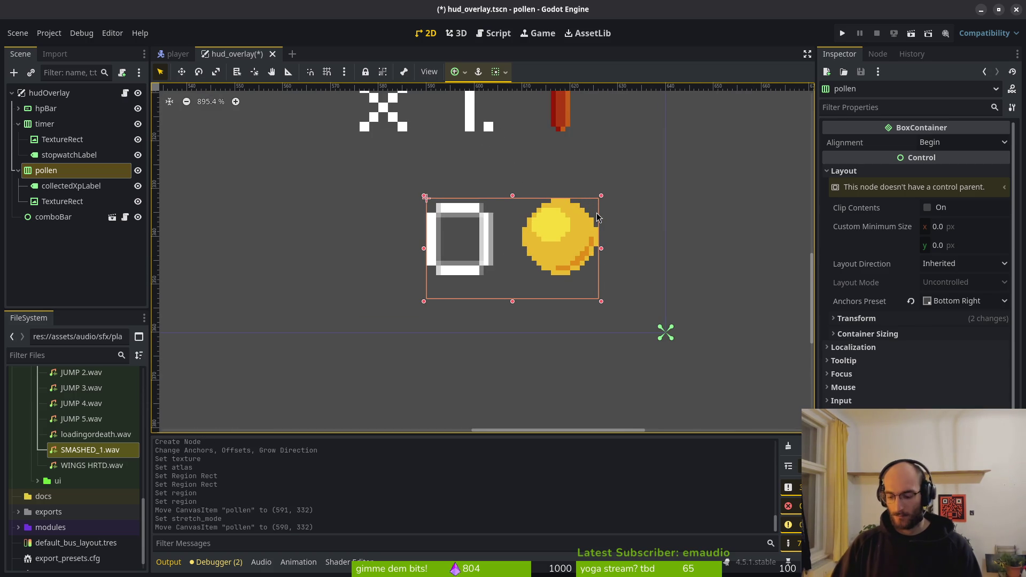
key(Left)
key(Up)
key(Right)
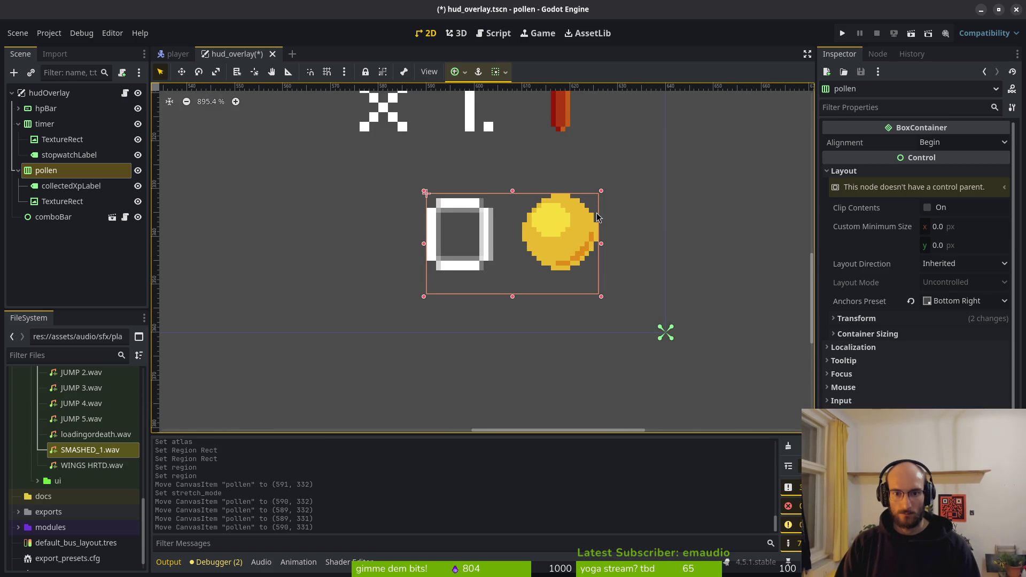
key(Escape)
scroll(596, 219, down, 10)
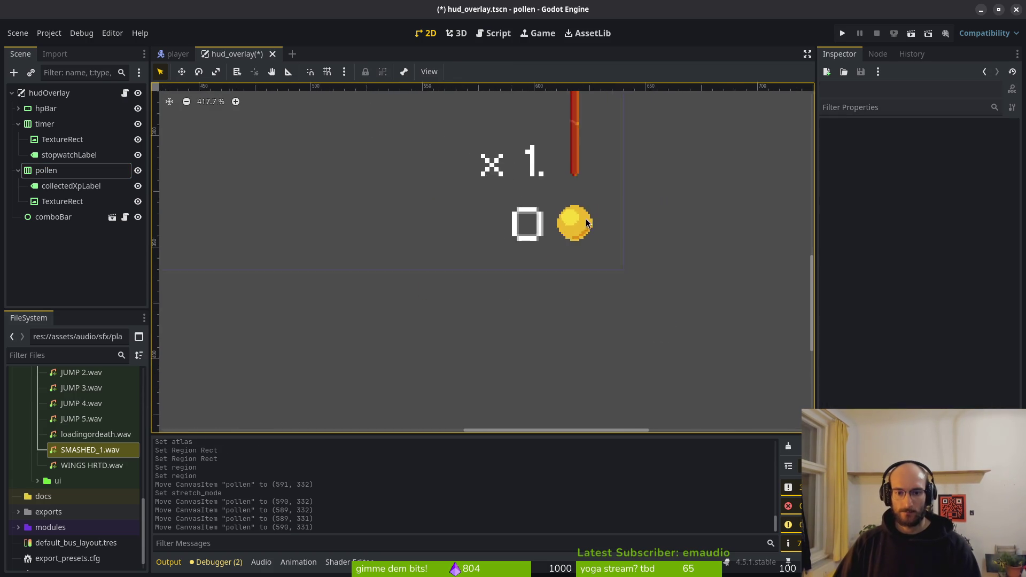
mouse_move(585, 241)
mouse_down()
mouse_move(441, 242)
mouse_move(587, 247)
mouse_up()
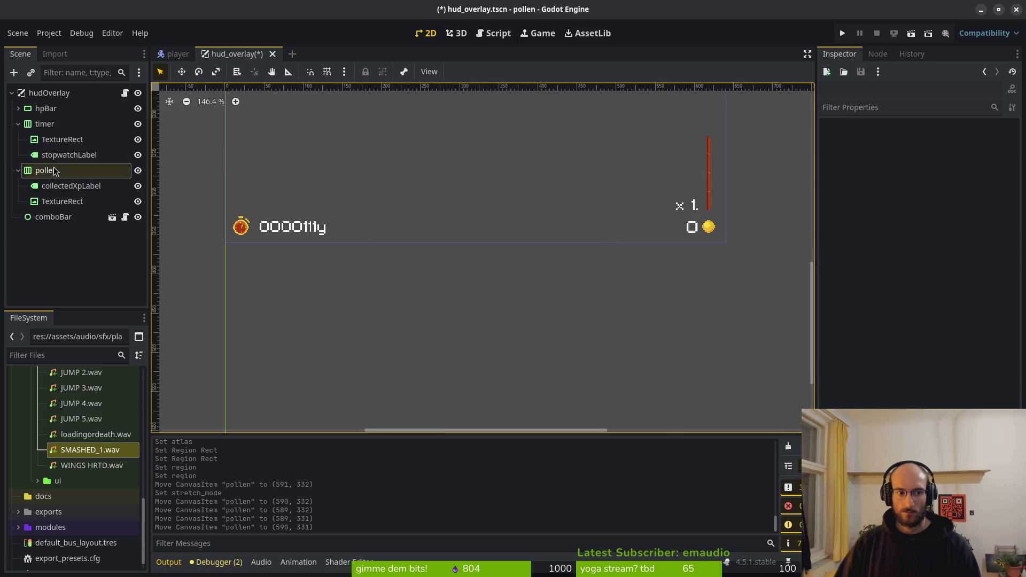
- Change the collected pollen label's text to 0 and save the HUD overlay scene
click(65, 187)
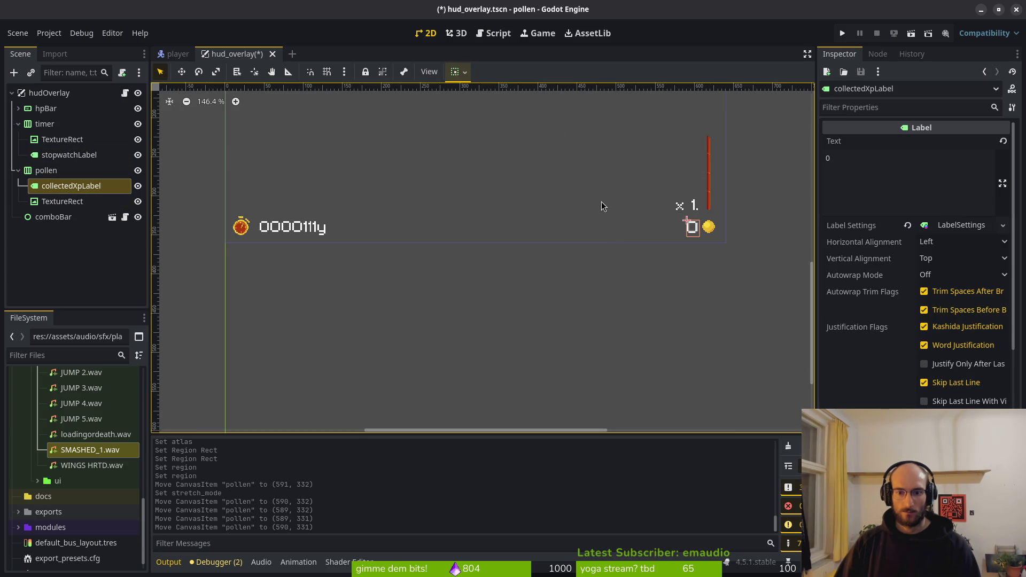
click(874, 162)
key(BackSpace)
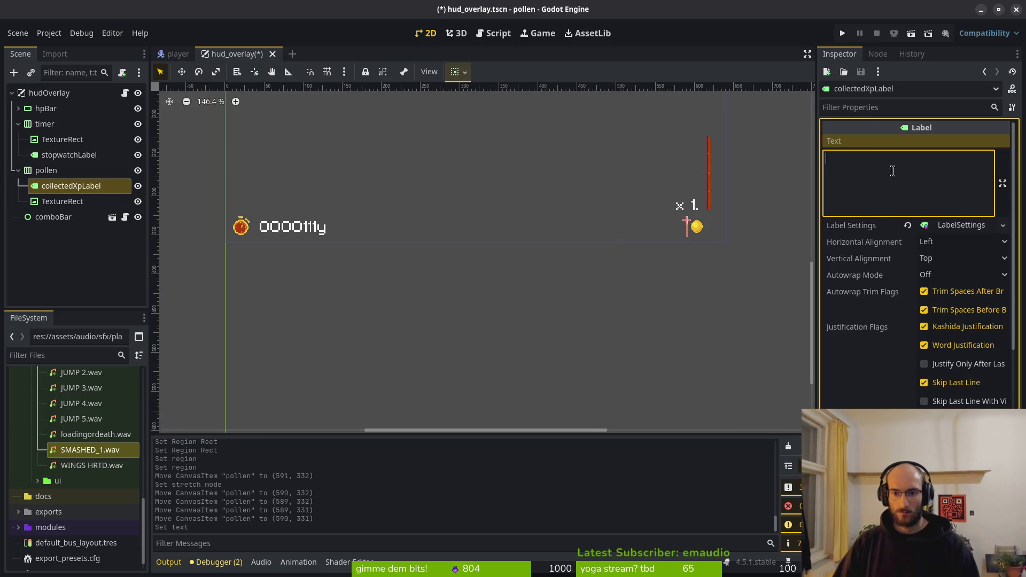
text(0)
key(ctrl+s)
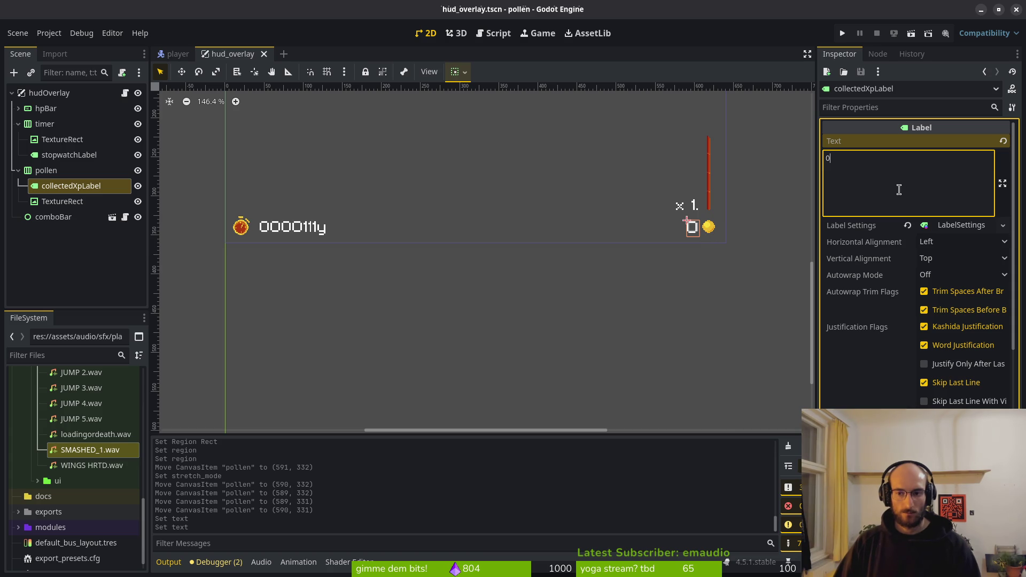
text(sdfsdf)
key(BackSpace)
key(BackSpace)
key(BackSpace)
key(ctrl+s)
- Set the stopwatch label's text to 0, save, and run the game
key(Up)
key(Up)
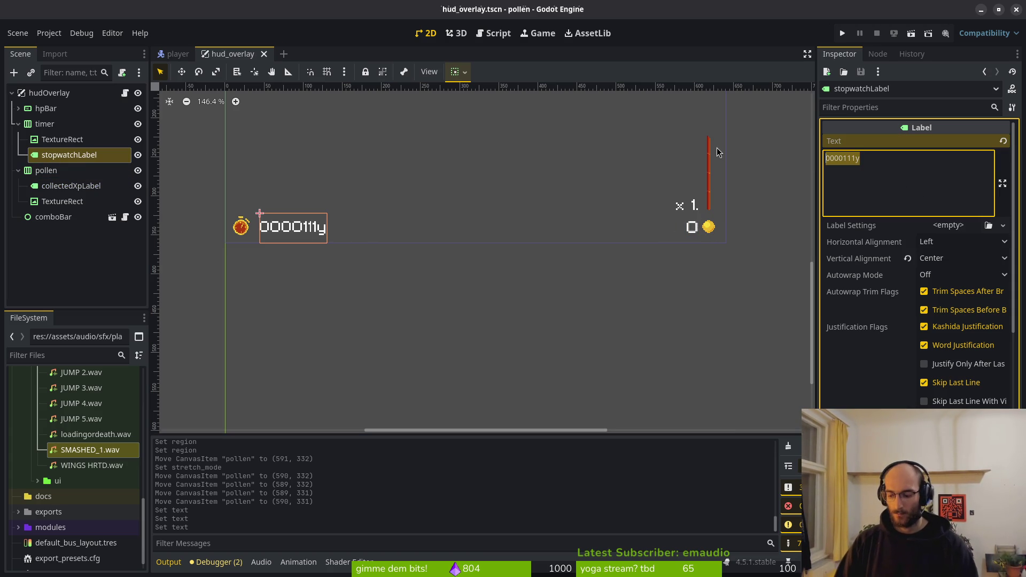
text(0)
key(ctrl+s)
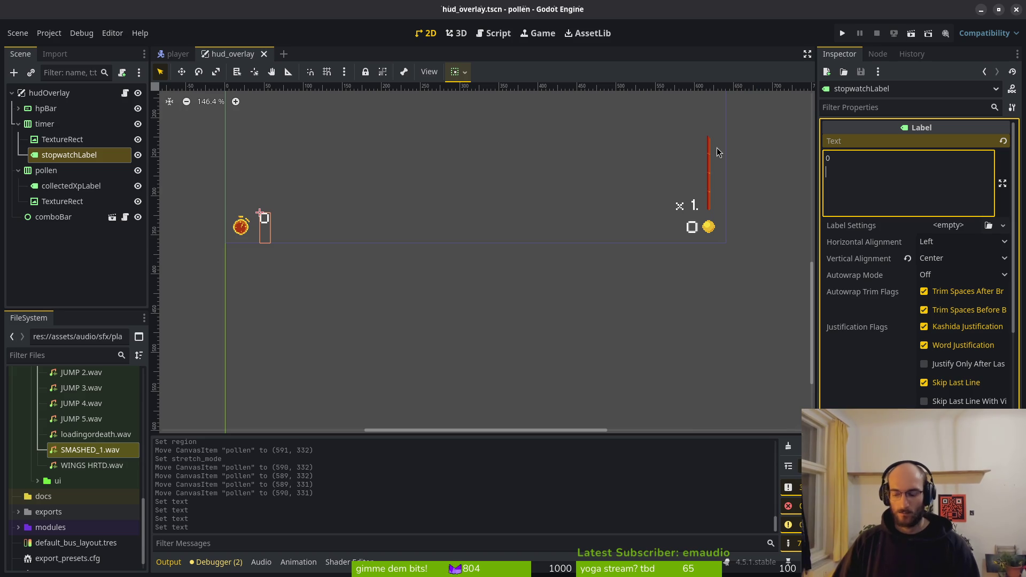
click(364, 324)
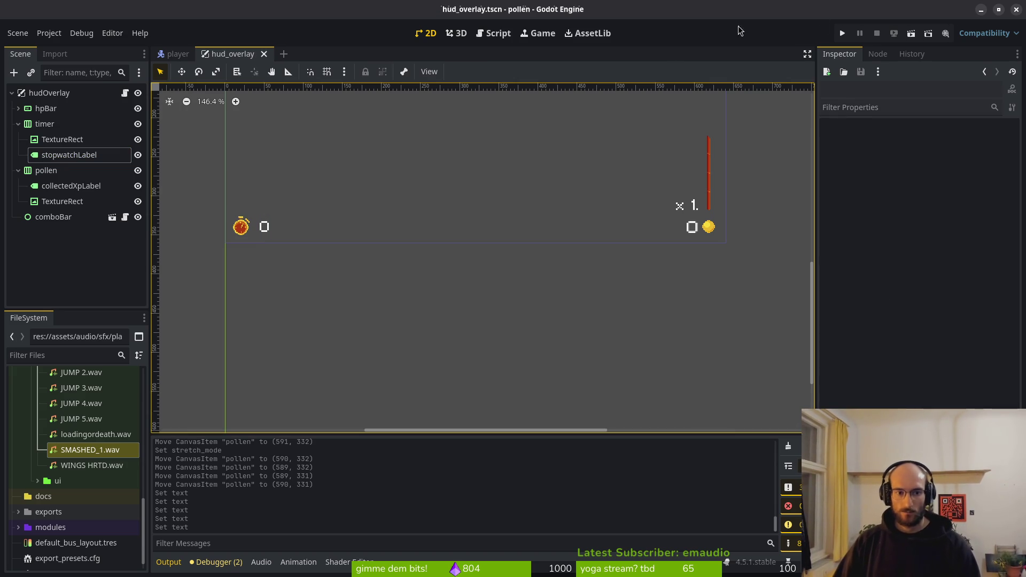
click(844, 33)
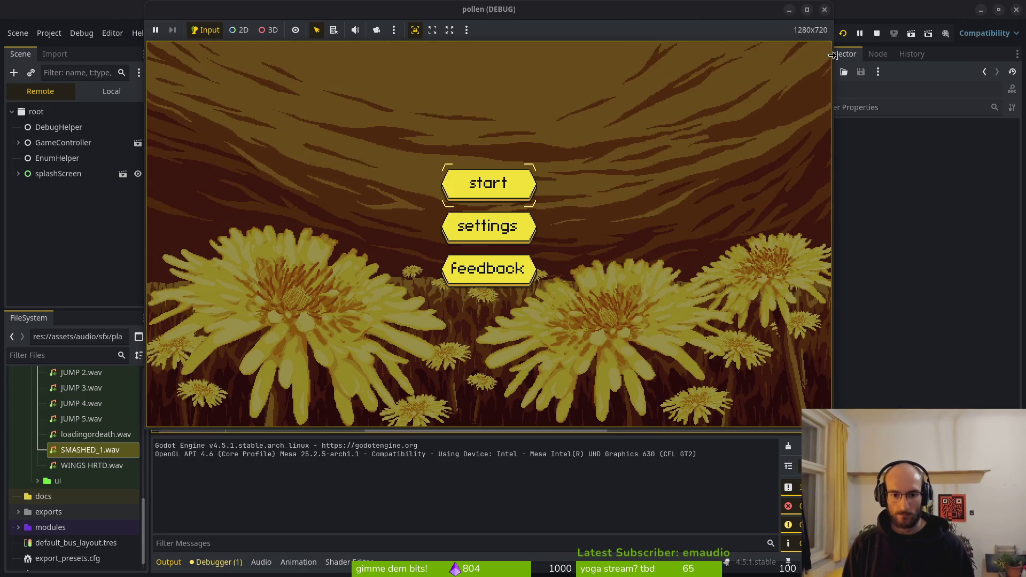
key(Return)
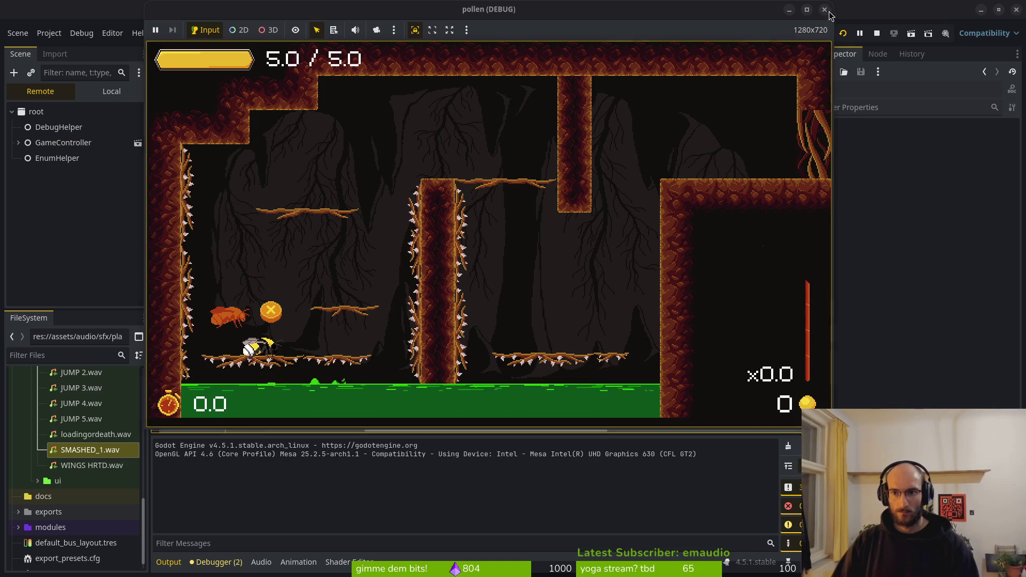
key(F8)
key(ctrl+s)
click(245, 236)
scroll(275, 237, up, 4)
click(75, 155)
key(Up)
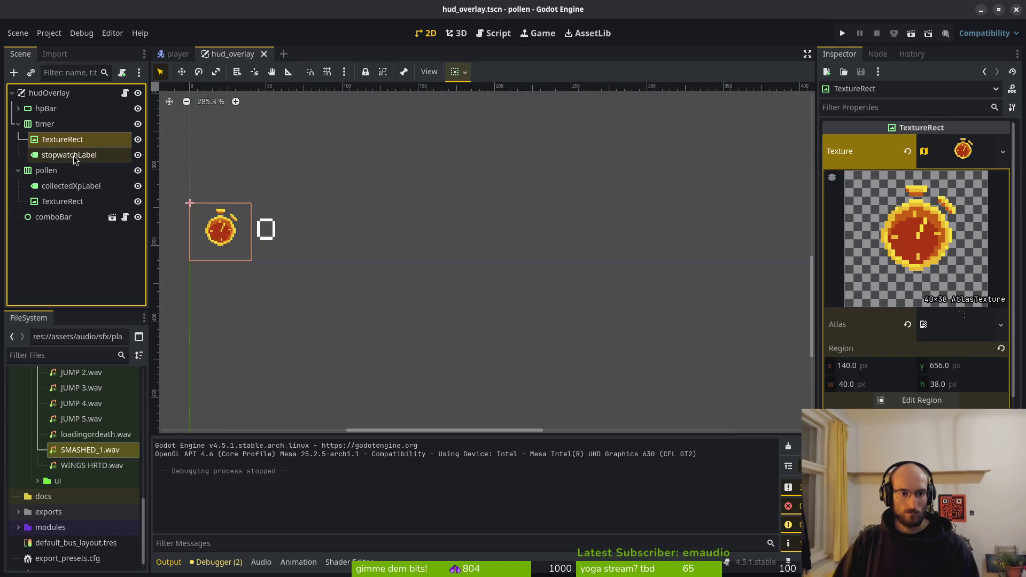
- Inspect the stopwatch icon and label nodes and save the HUD scene
click(75, 159)
click(70, 144)
key(Down)
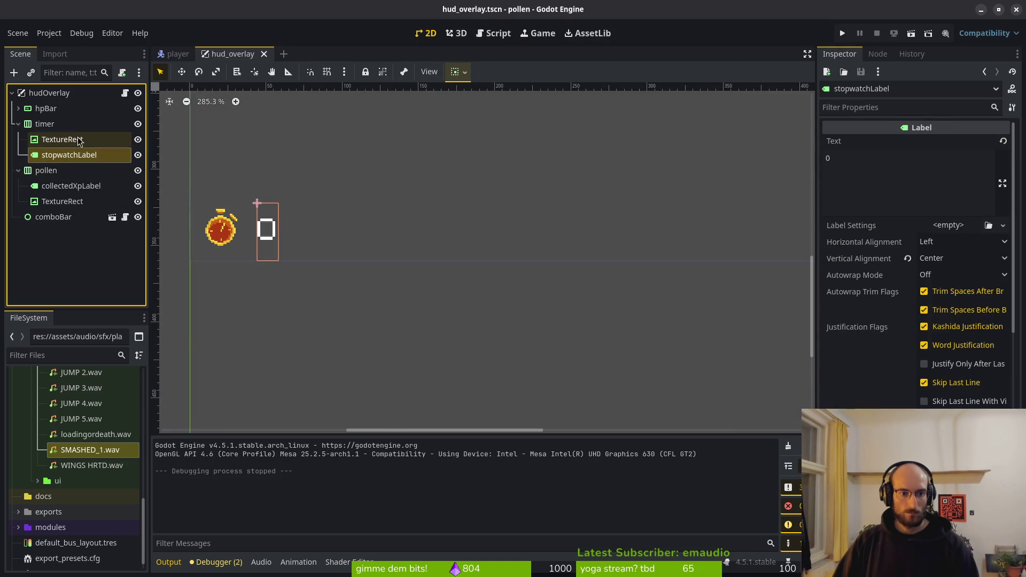
click(78, 140)
scroll(408, 242, up, 4)
key(ctrl+s)
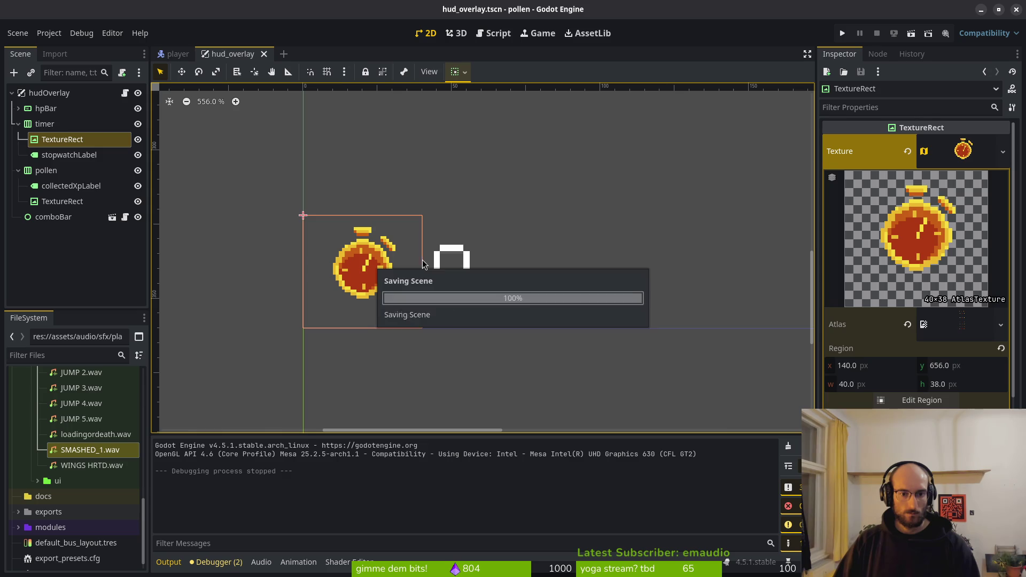
click(447, 265)
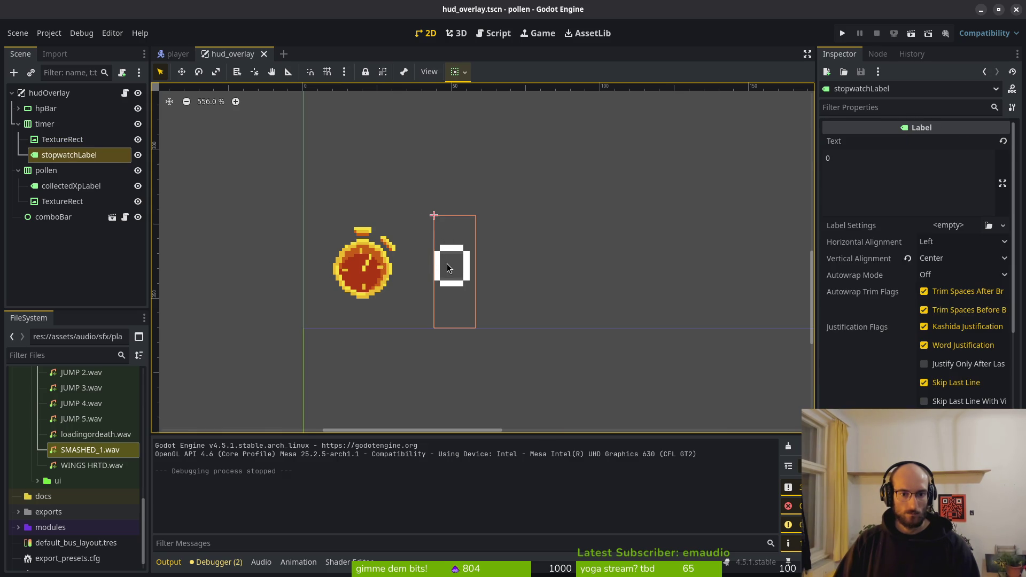
- Try Center and End alignment on the timer container, then restore Begin and save
click(53, 143)
click(50, 124)
click(957, 142)
click(940, 175)
click(956, 142)
click(939, 190)
click(956, 142)
click(938, 159)
key(ctrl+s)
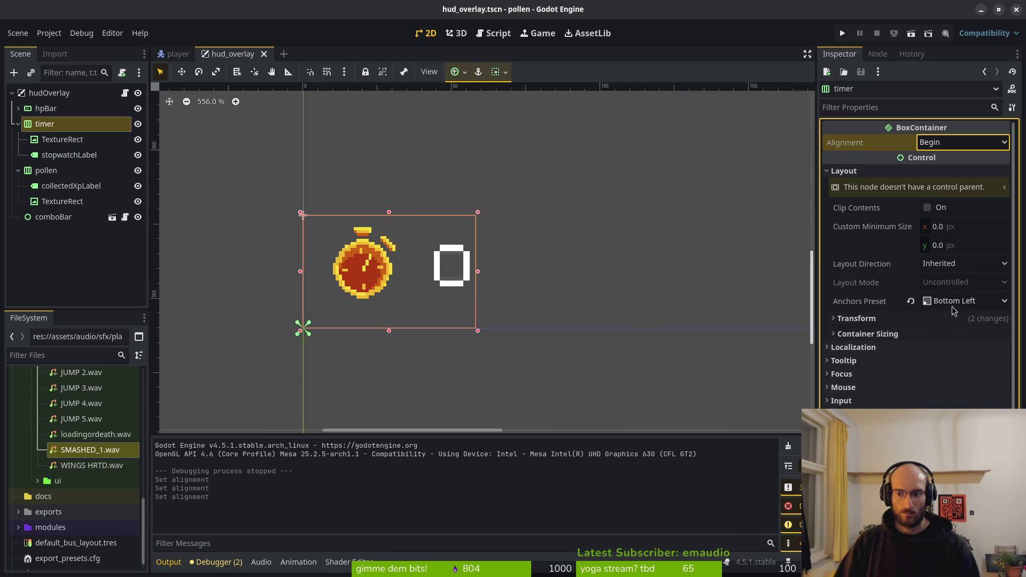
- Enable horizontal and vertical Expand in the timer's Container Sizing and save
click(901, 334)
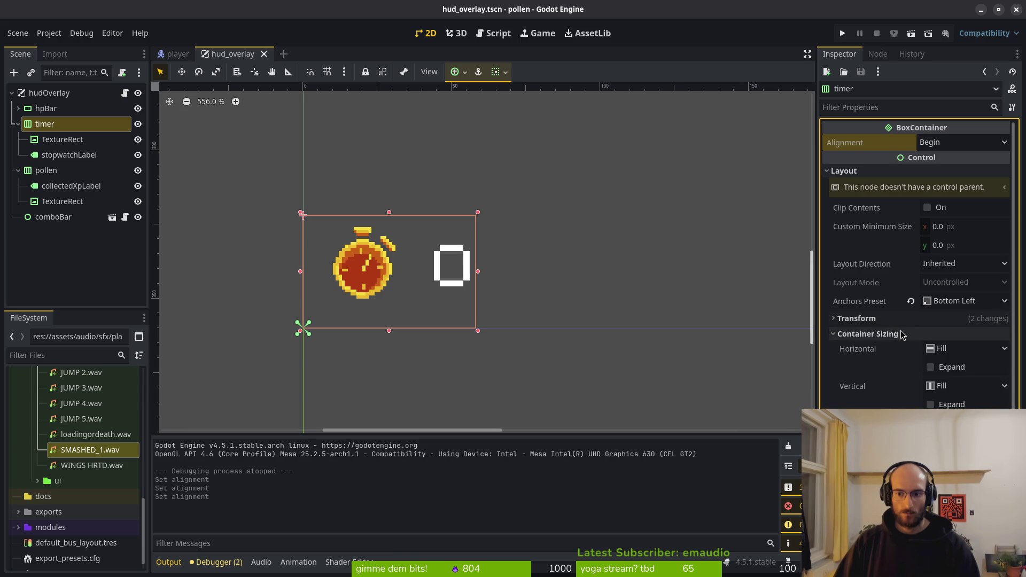
click(932, 368)
click(930, 404)
key(ctrl+s)
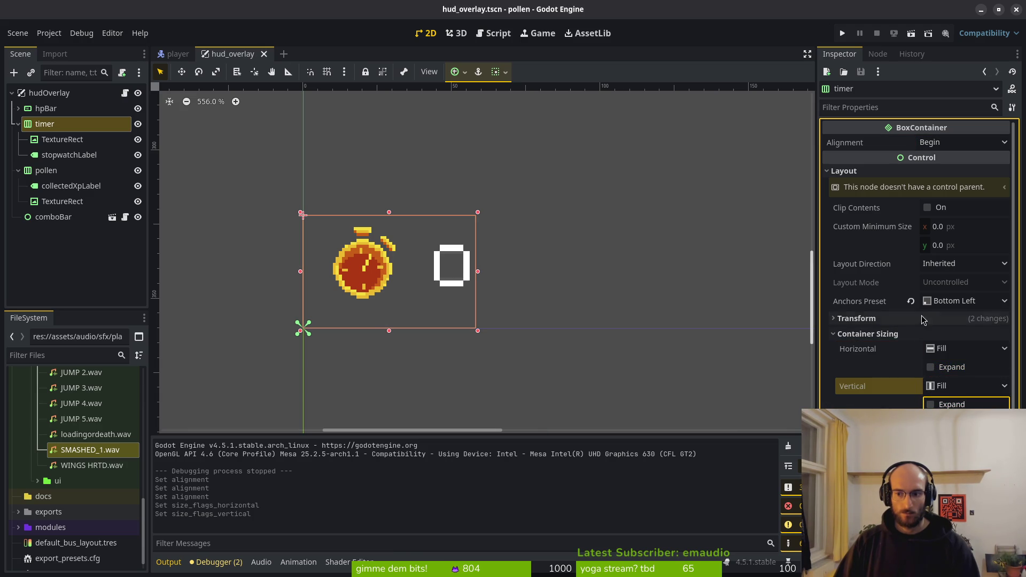
- Review the timer's anchor presets, keeping Bottom Left, then select the pollen coin icon
click(957, 301)
click(454, 310)
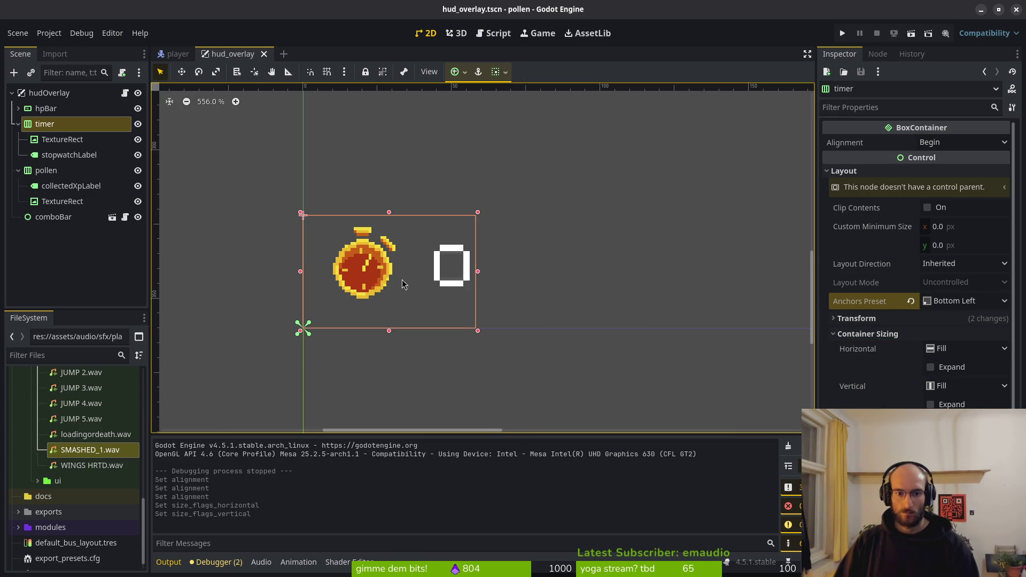
scroll(473, 304, down, 3)
scroll(476, 293, right, 5)
scroll(477, 285, right, 5)
scroll(481, 246, down, 3)
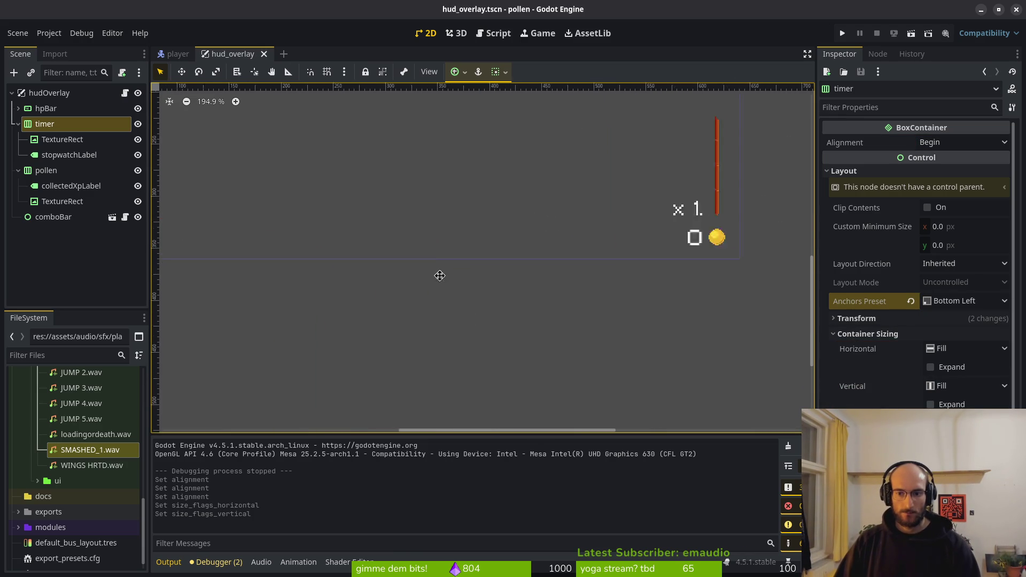
scroll(428, 252, up, 3)
click(598, 244)
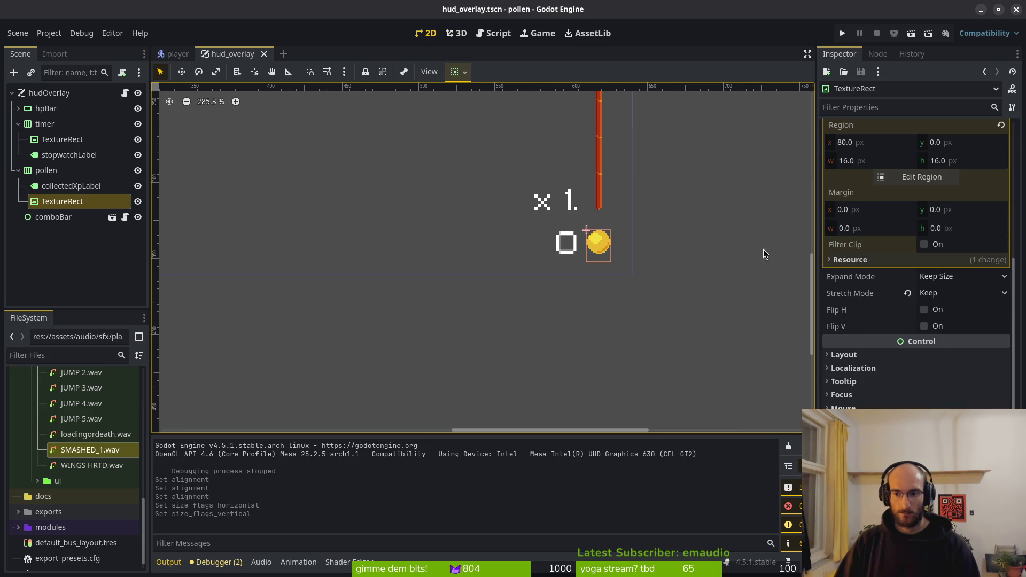
- Try setting the coin icon's left margin to 0, then undo the change
scroll(749, 255, up, 3)
scroll(916, 216, up, 3)
click(888, 267)
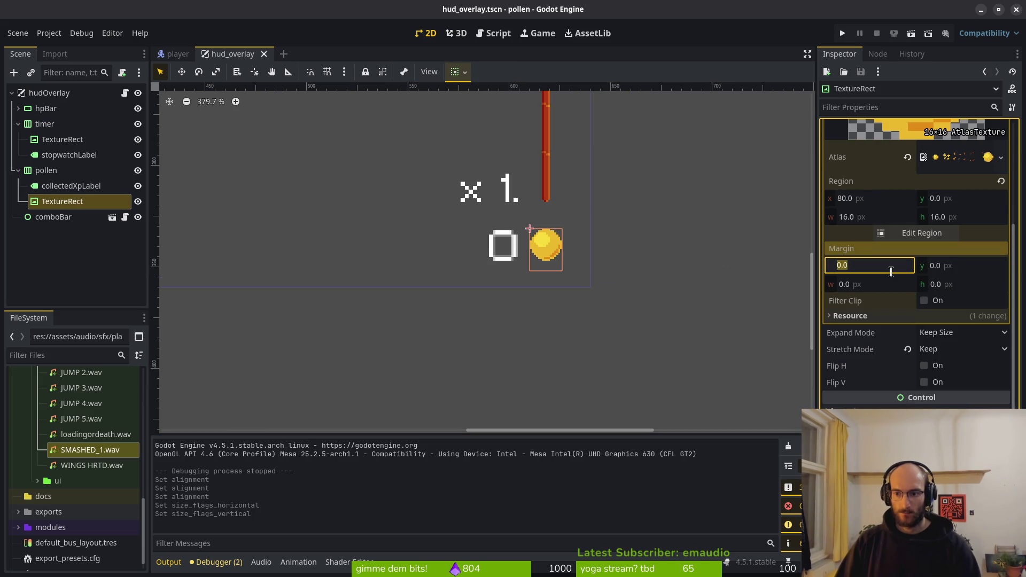
text(10)
key(Return)
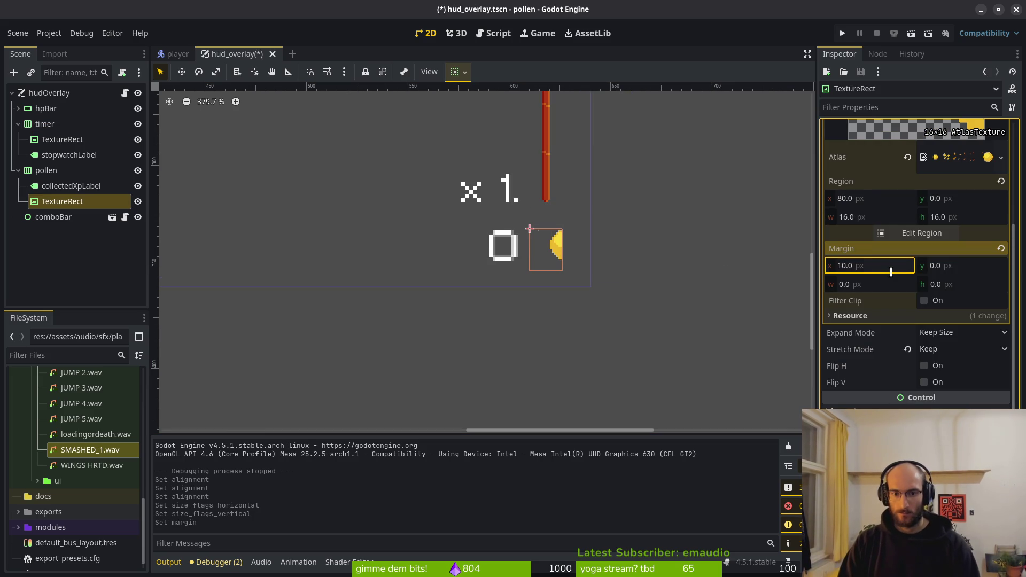
key(ctrl+z)
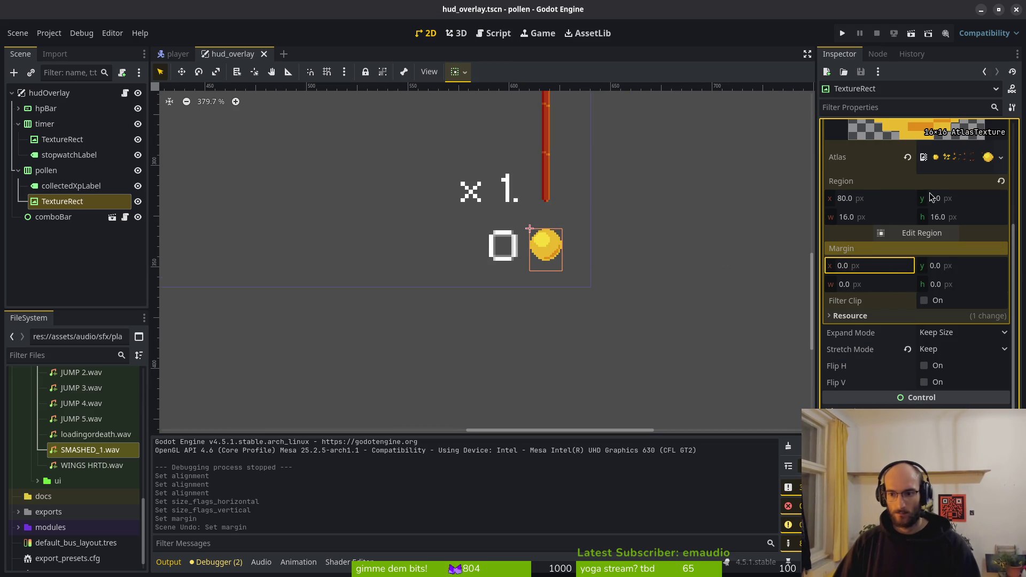
scroll(615, 280, down, 2)
- Copy collectedXpLabel and paste the duplicate as the pollen group's first child
click(578, 259)
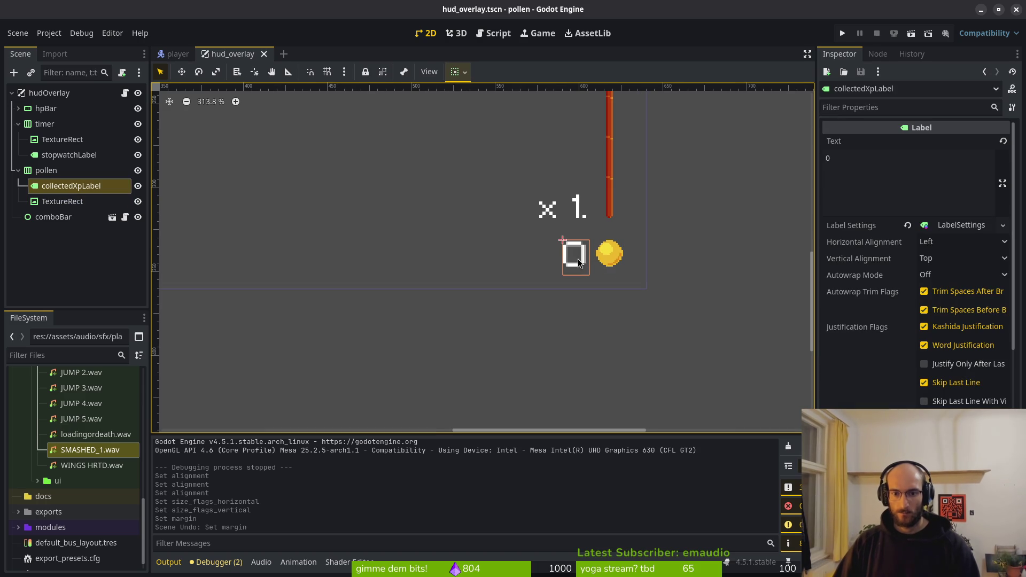
key(Escape)
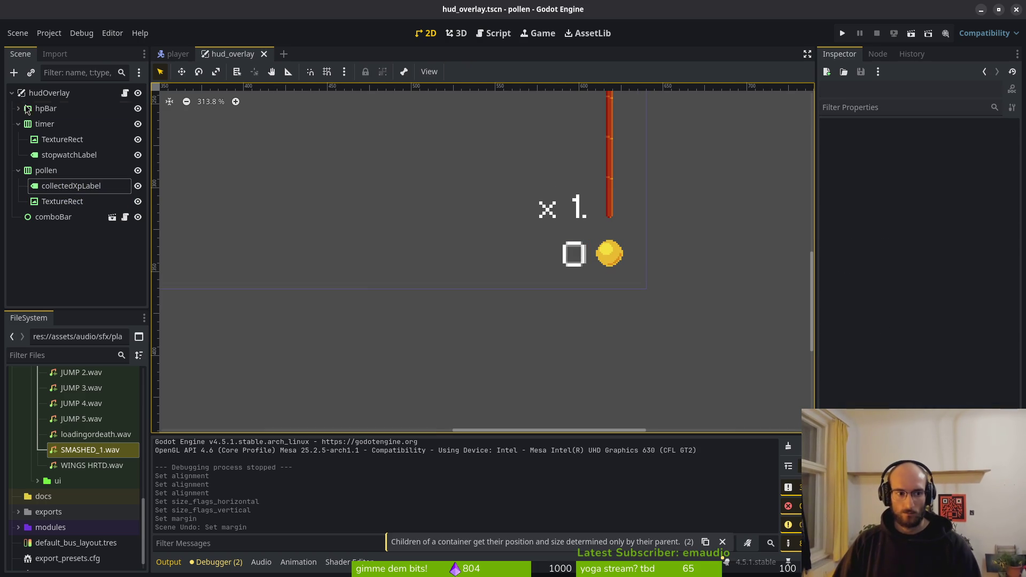
click(55, 187)
key(ctrl+v)
mouse_move(69, 201)
mouse_down()
mouse_move(73, 182)
mouse_move(73, 209)
mouse_up()
- Clear collectedXpLabel2's Text field and save the hud_overlay scene
click(936, 174)
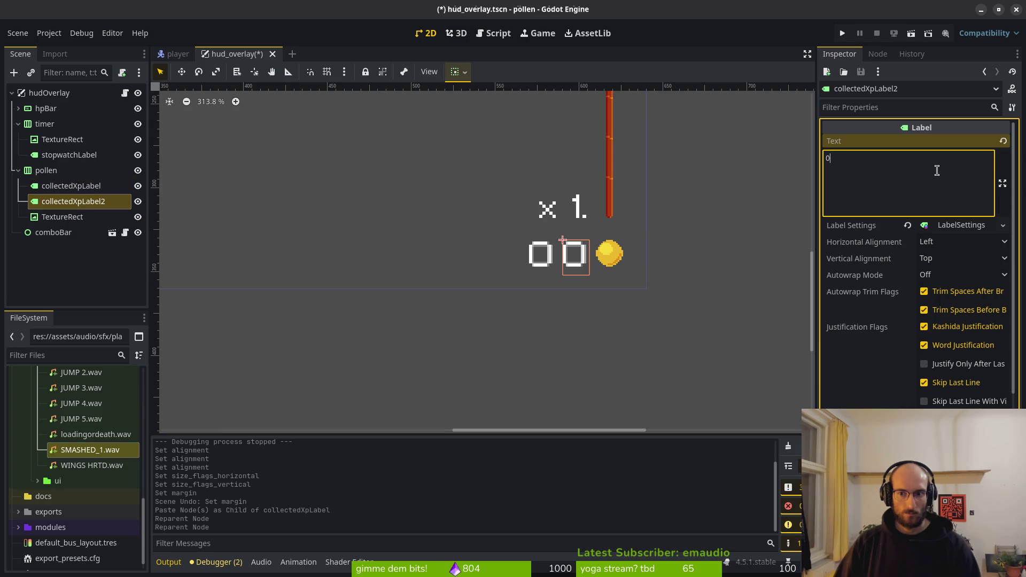
key(BackSpace)
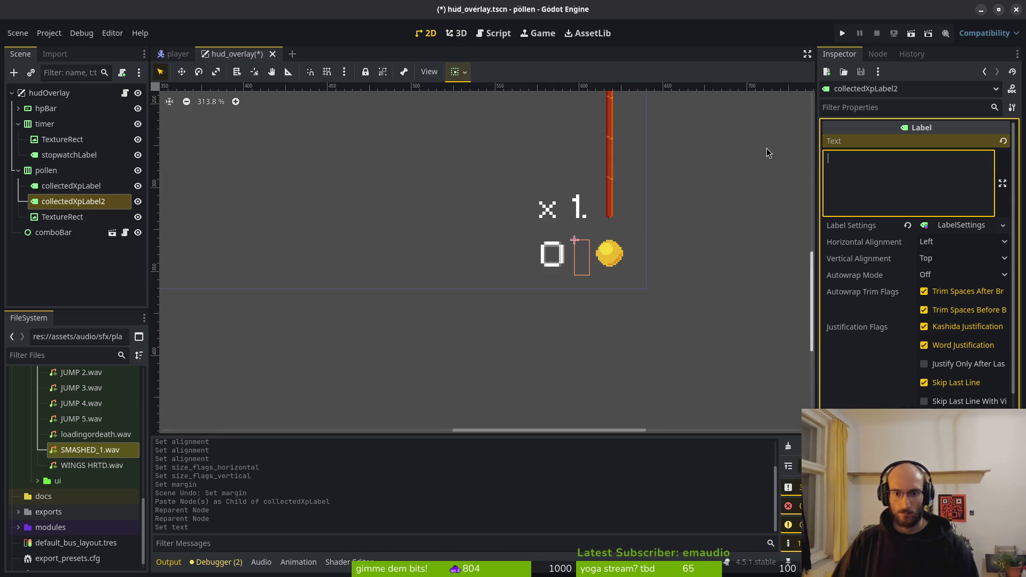
scroll(799, 161, down, 5)
key(ctrl+s)
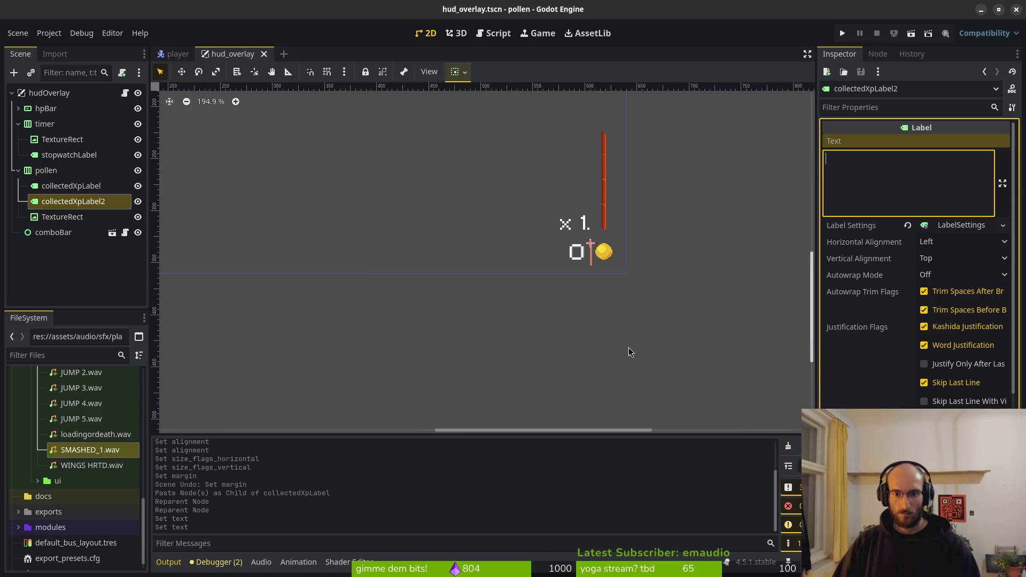
click(628, 347)
drag(535, 285, 569, 286)
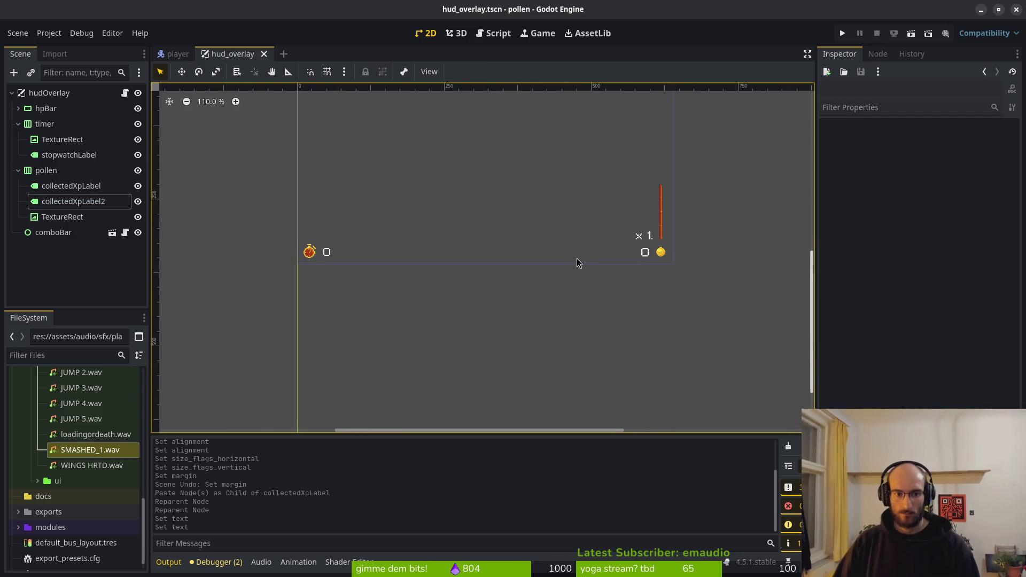
- Launch the game and send the bee into the middle hexagon portal
click(842, 33)
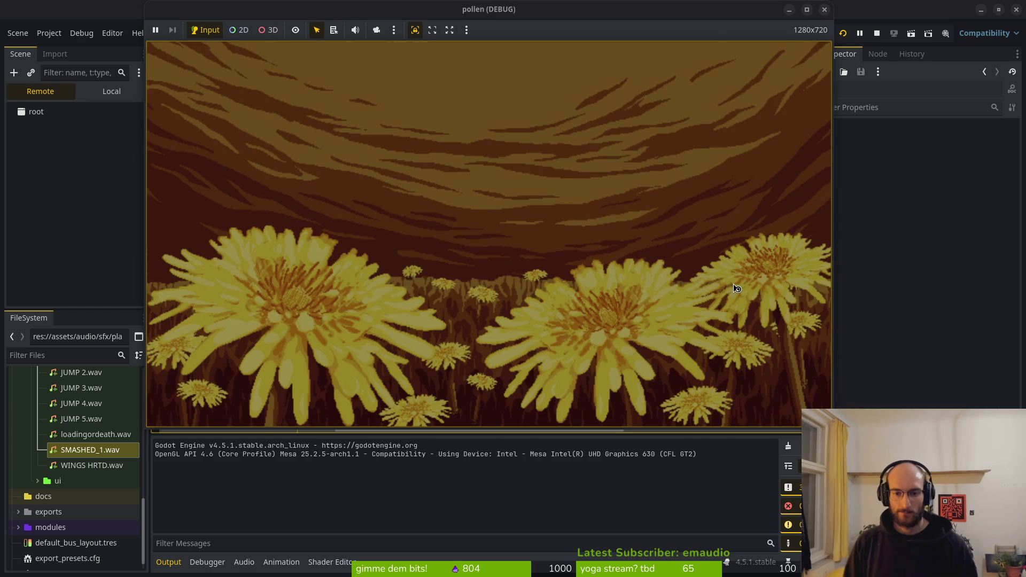
key(Return)
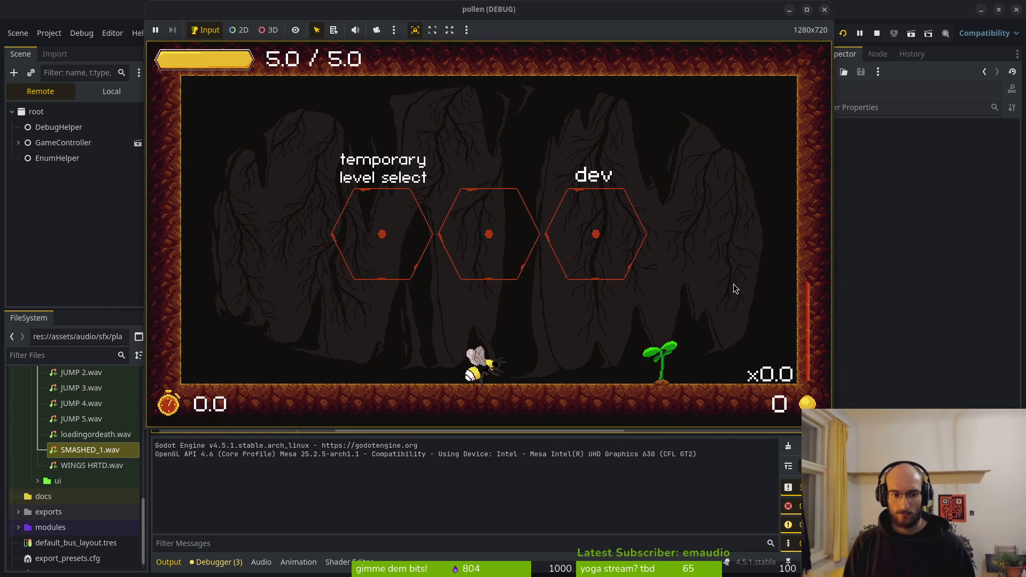
key(space)
key(shift)
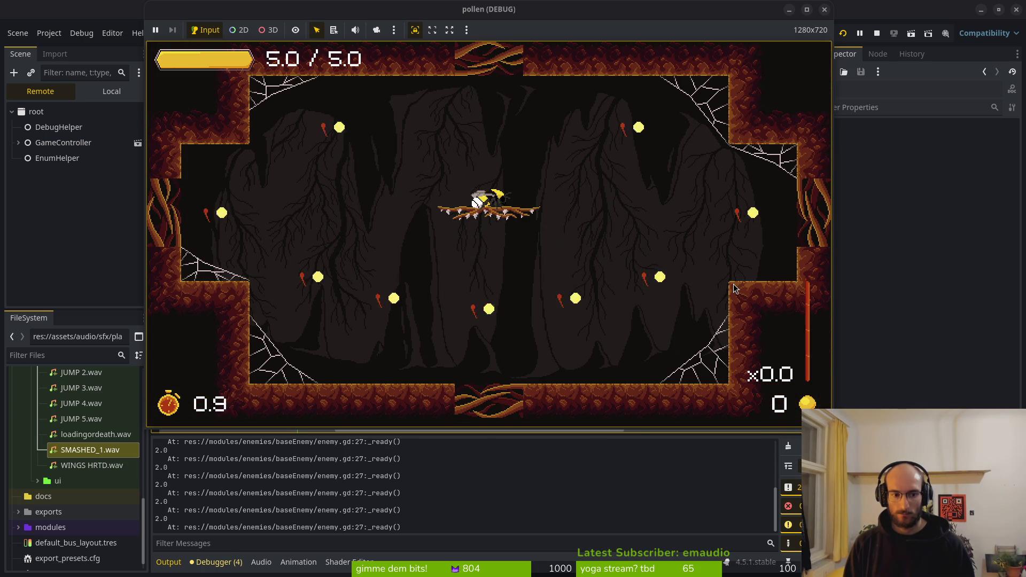
- Fight the cave wasps, collect the pollen, and stop the game
key(space)
key(shift)
key(x)
key(x)
key(x)
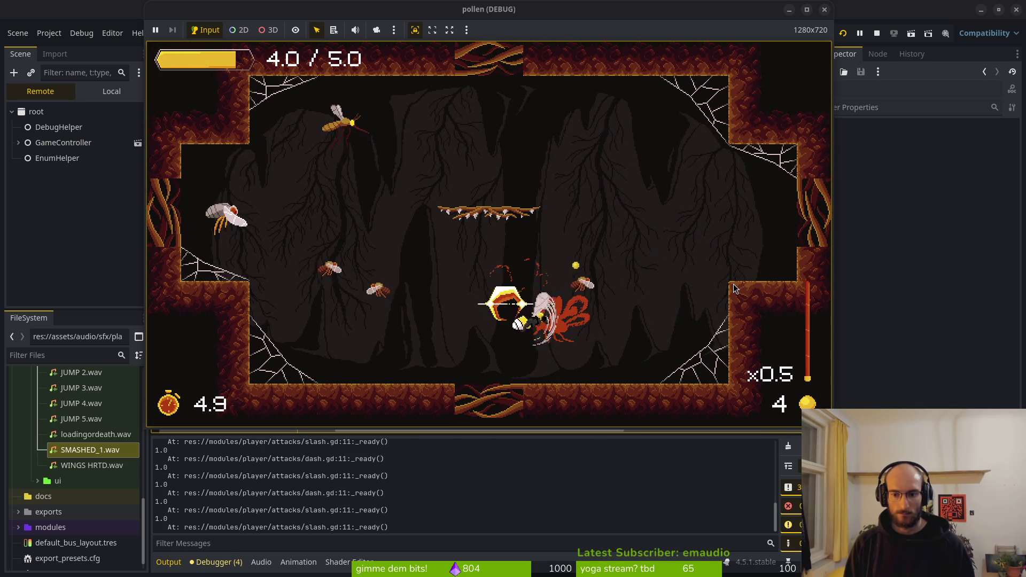
key(shift)
key(x)
key(x)
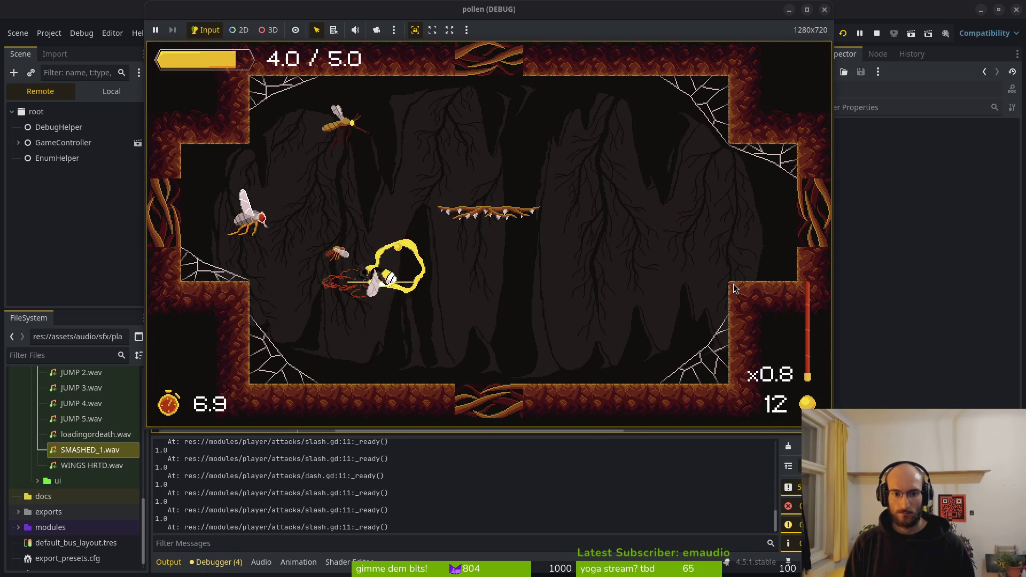
key(x)
key(shift)
key(x)
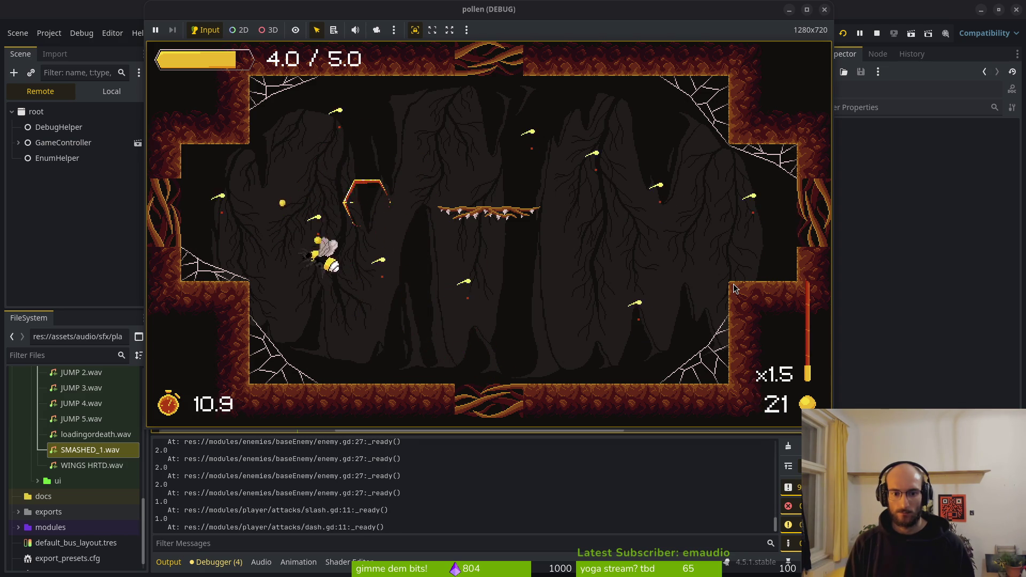
click(876, 34)
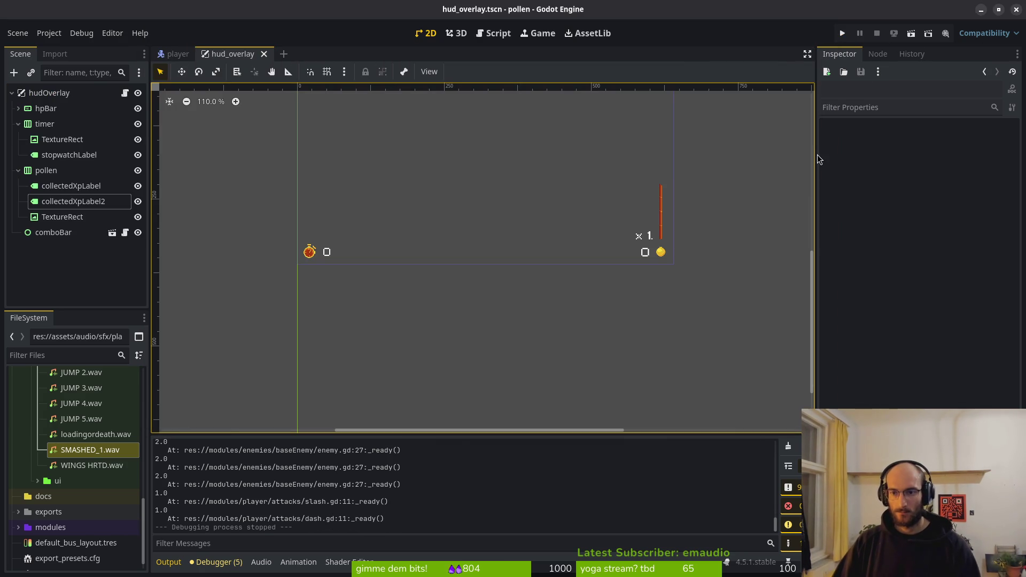
- Collapse the pollen and timer nodes, hide the timer node, and save hud_overlay
click(18, 170)
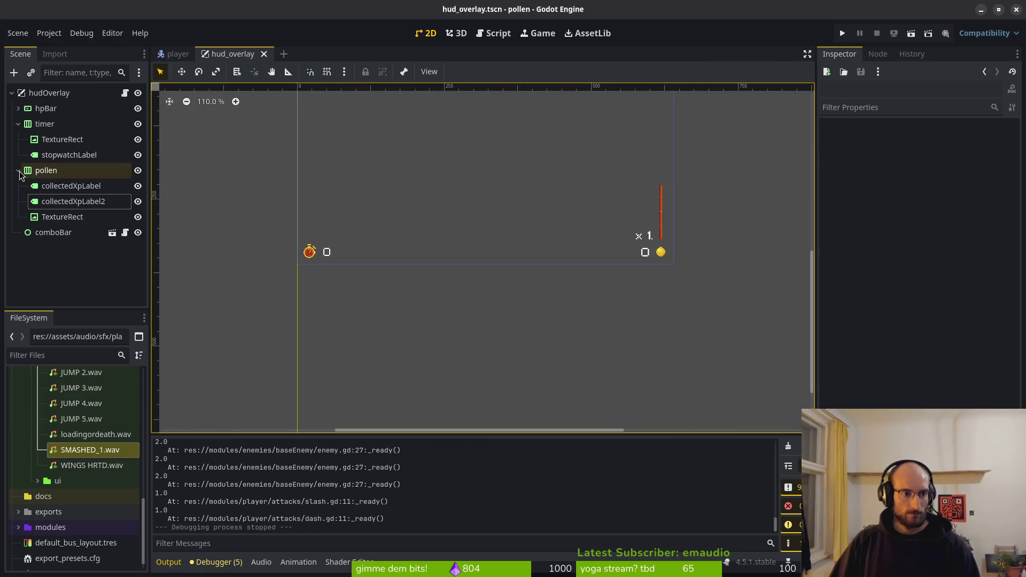
click(18, 124)
key(ctrl+s)
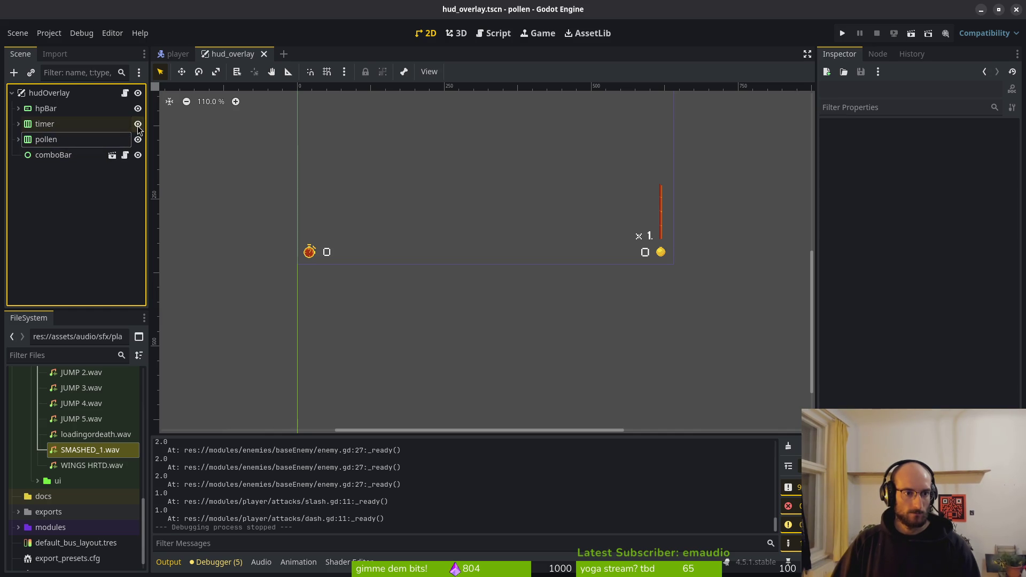
click(138, 123)
key(ctrl+s)
scroll(539, 277, down, 4)
- Switch to the terminal code editor and open the project file finder
key(alt+Tab)
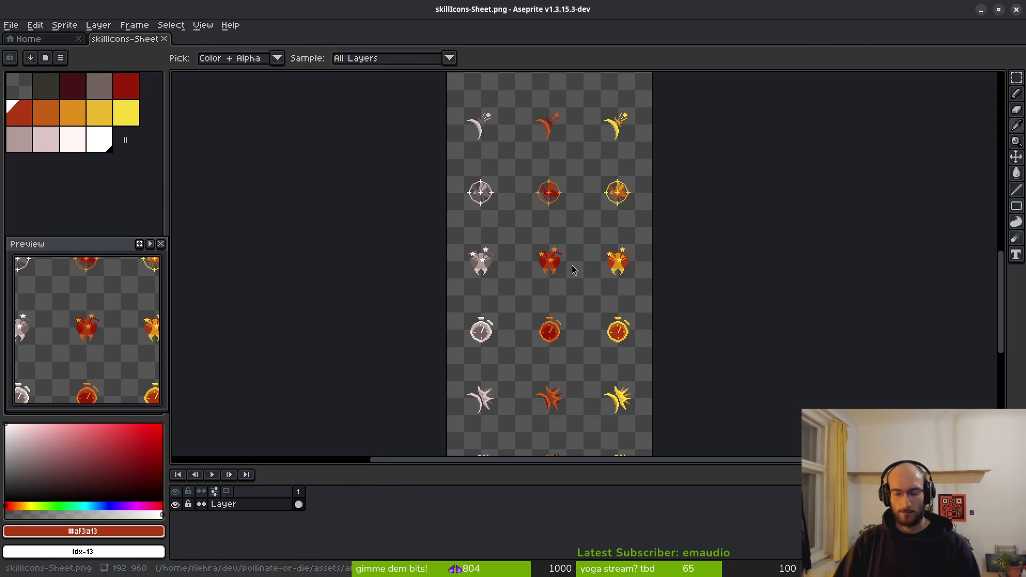
key(alt+Tab)
key(alt+Tab)
key(ctrl+p)
- Open level.gd and look over its open_door gate code
text(level)
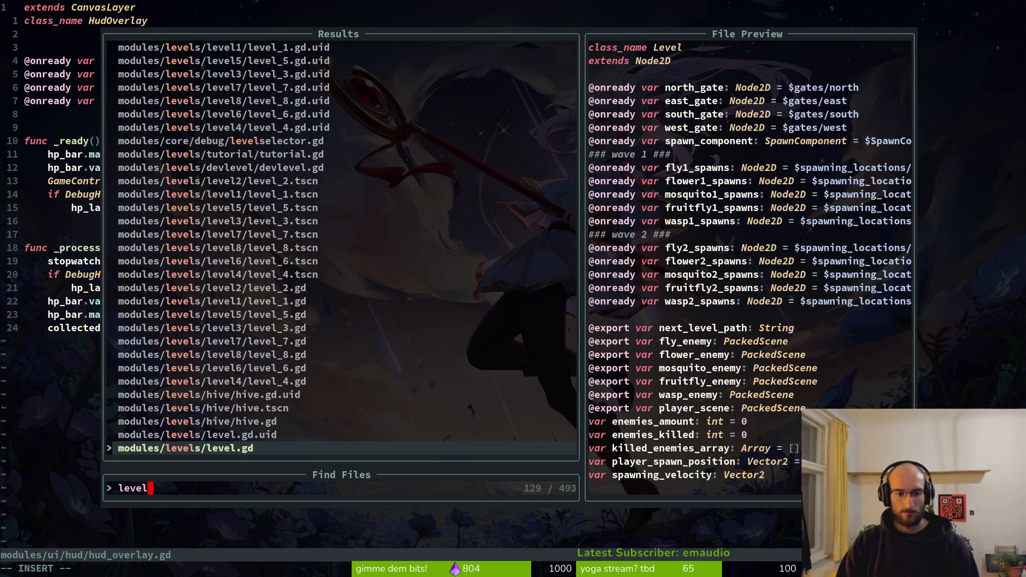
key(Return)
key(4)
key(8)
key(j)
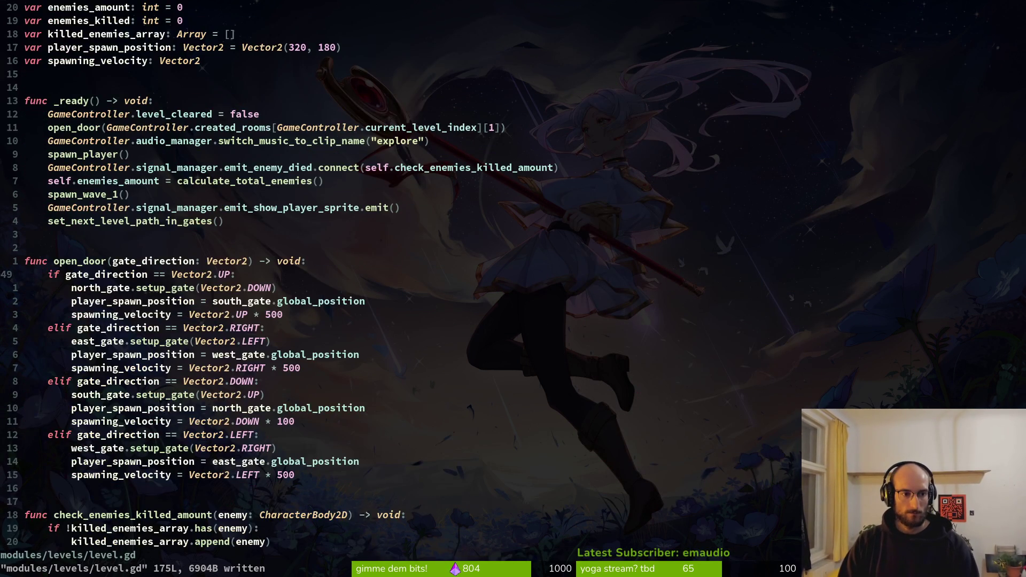
key(4)
key(0)
- Open signal.manager.gd through the file finder
key(k)
key(ctrl+p)
text(sign)
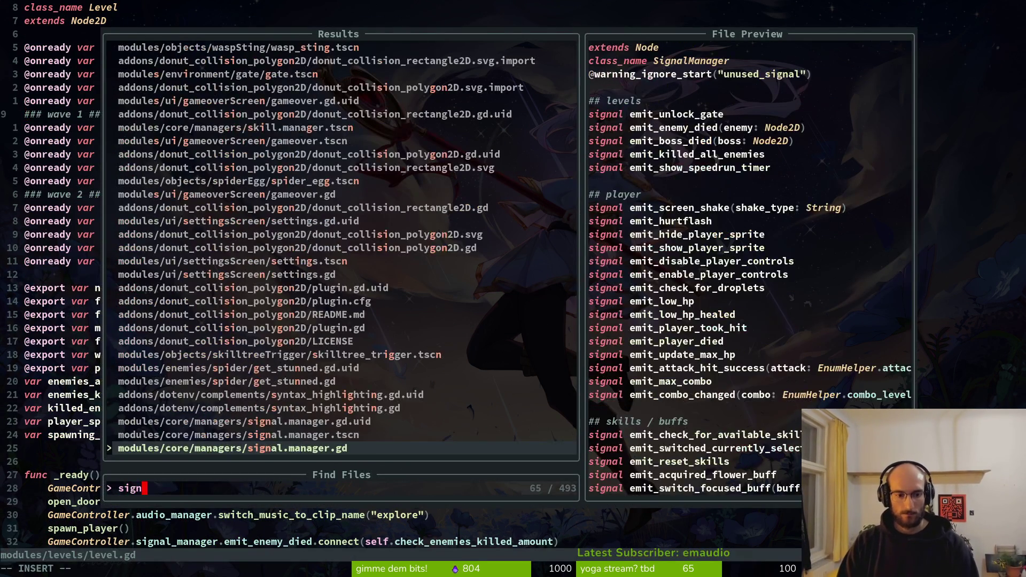
key(Return)
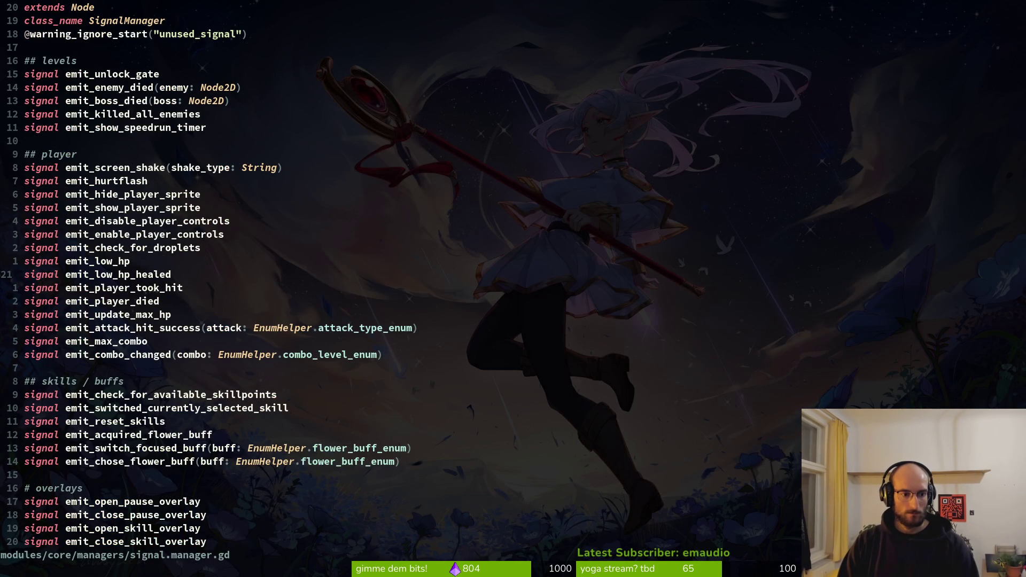
- Duplicate the last overlay signal line and rename it emit_show_timer
key(ctrl+d)
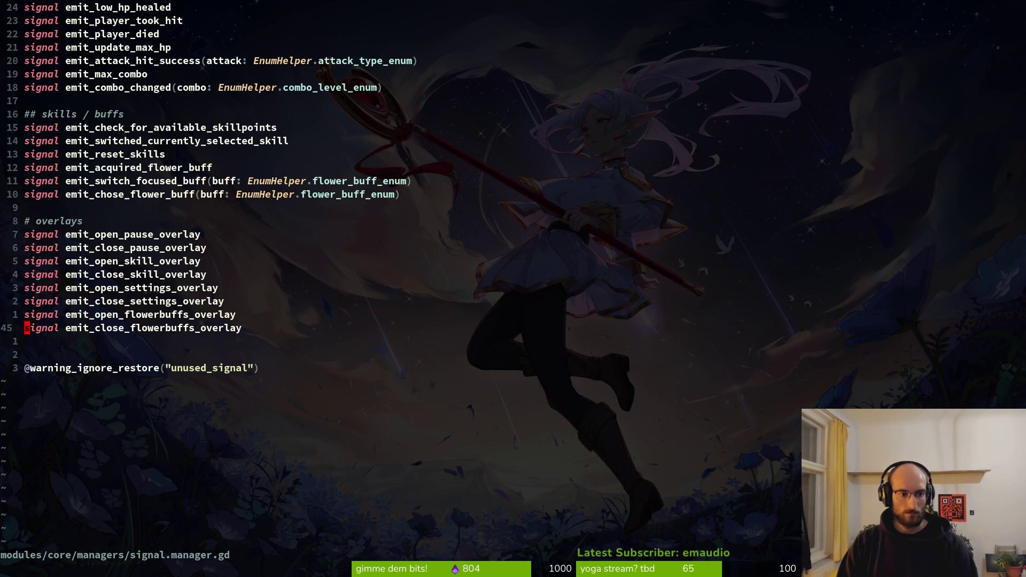
key(y)
key(y)
key(p)
text(j)
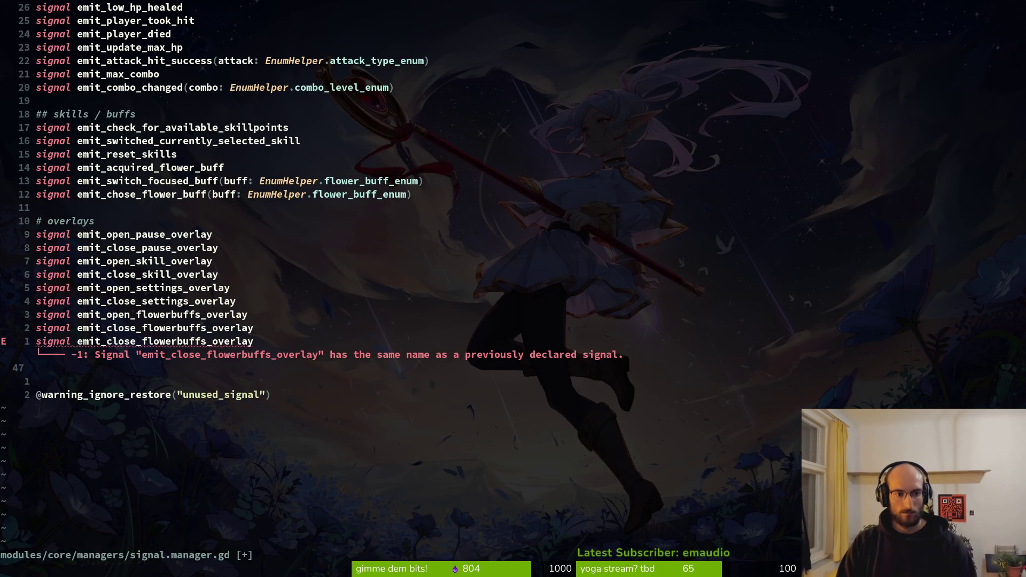
text(cwemit_show)
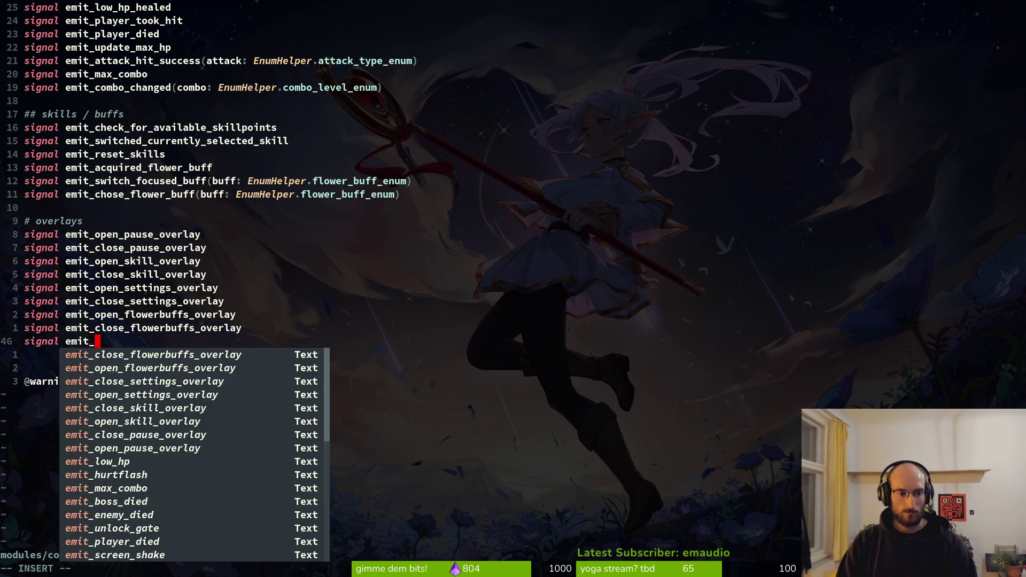
text(timer)
key(Escape)
- Add an emit_hide_timer signal line and save signal.manager.gd with :w
key(shift+v)
text(ypcwemit_hide_ti)
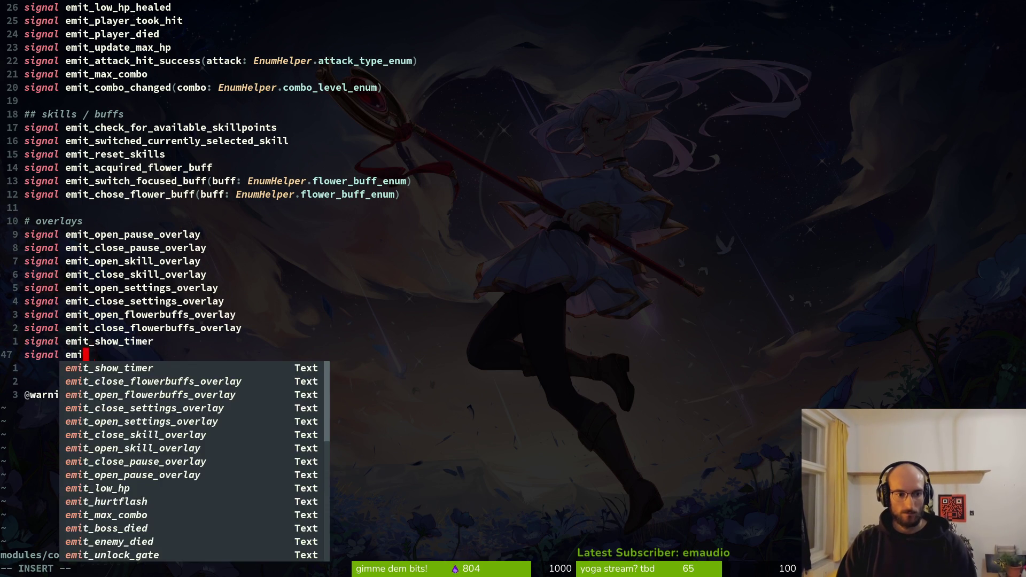
text(:w)
key(Return)
key(k)
key(shift+v)
- Reopen level.gd via the file finder
key(Escape)
key(space)
key(f)
key(f)
text(level)
key(Return)
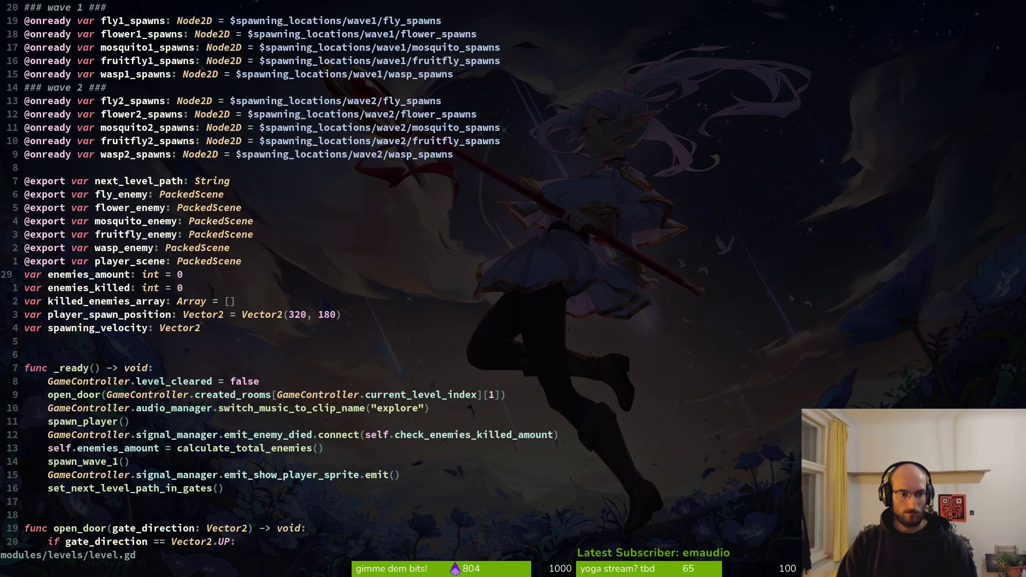
- Add a signal_manager.emit_show_timer.emit() call to _ready in level.gd
key(ctrl+d)
key(k)
key(k)
key(k)
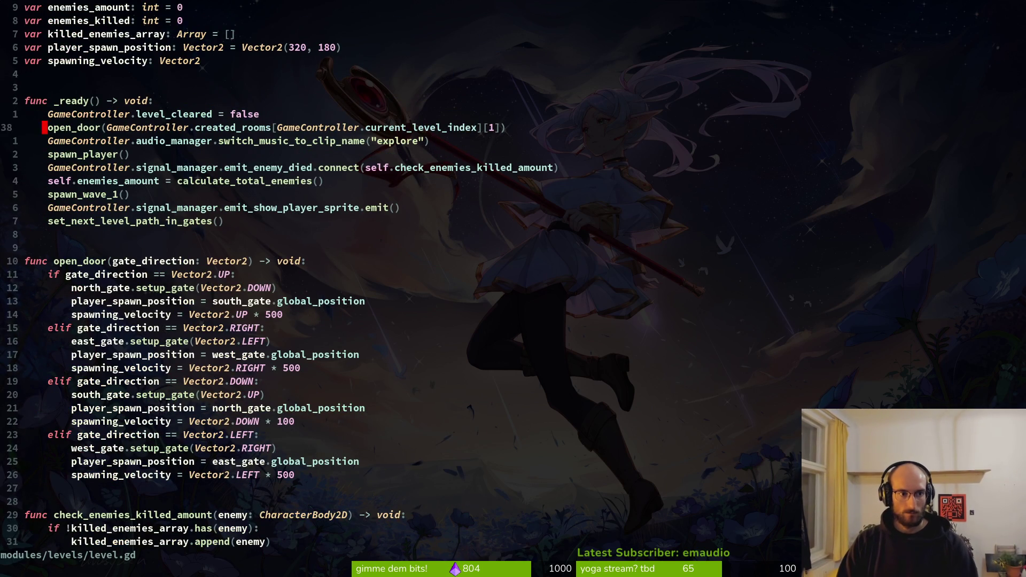
key(j)
key(j)
key(j)
key(P)
text(u)
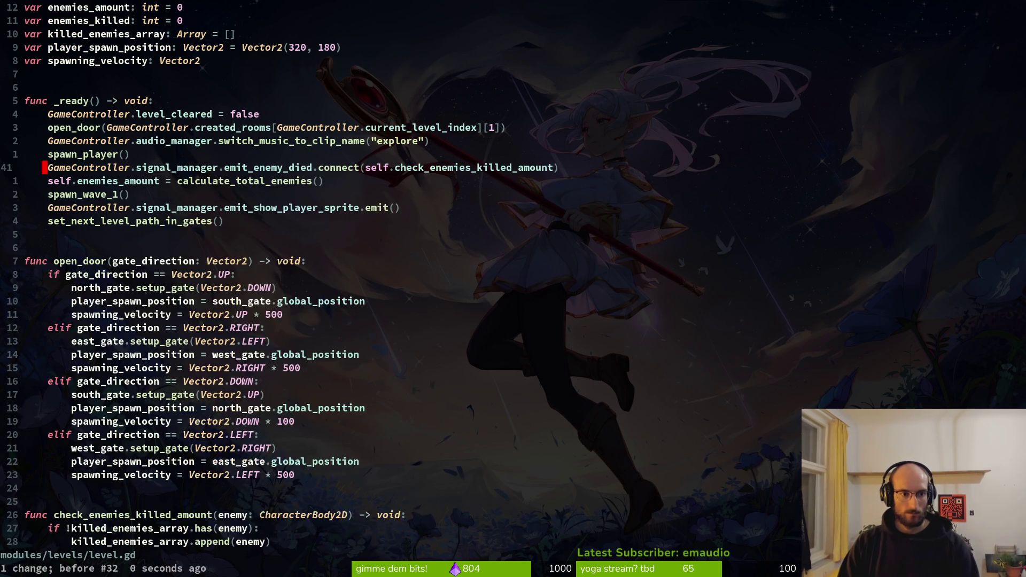
text(o)
text(meController.s)
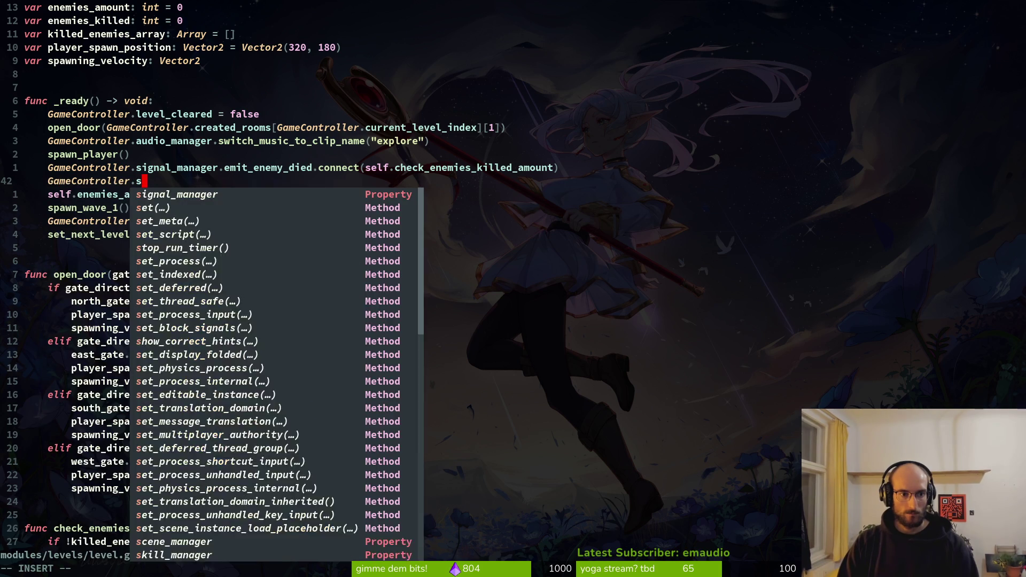
text(ignal_manager.emit_show_time)
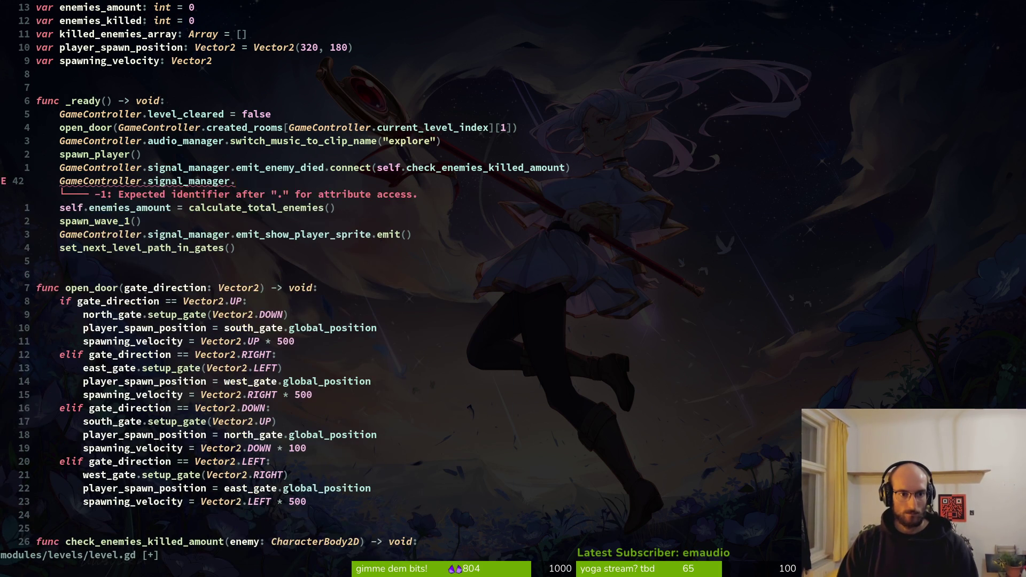
key(Escape)
text(.emit_show_timer.em)
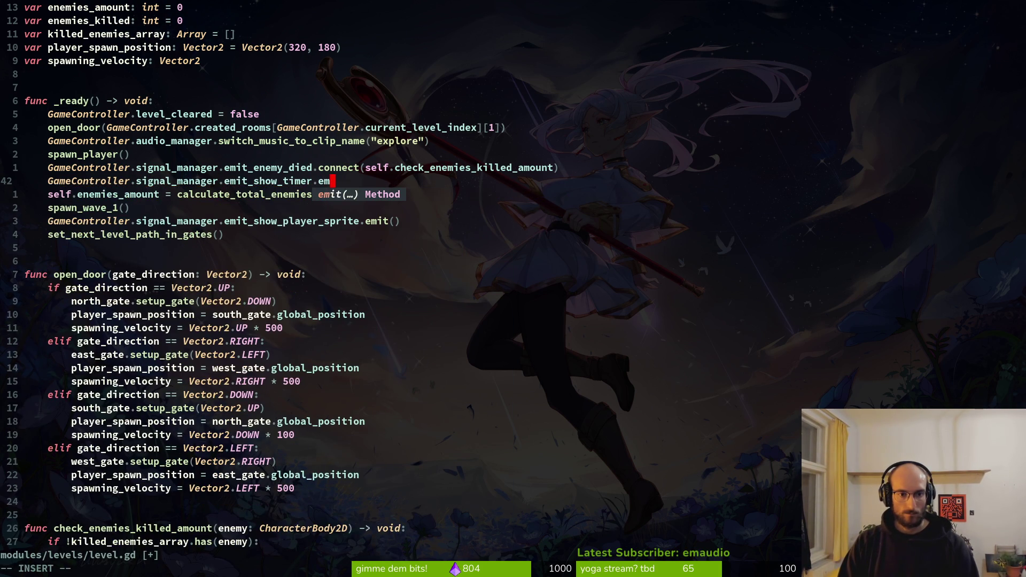
text(it()
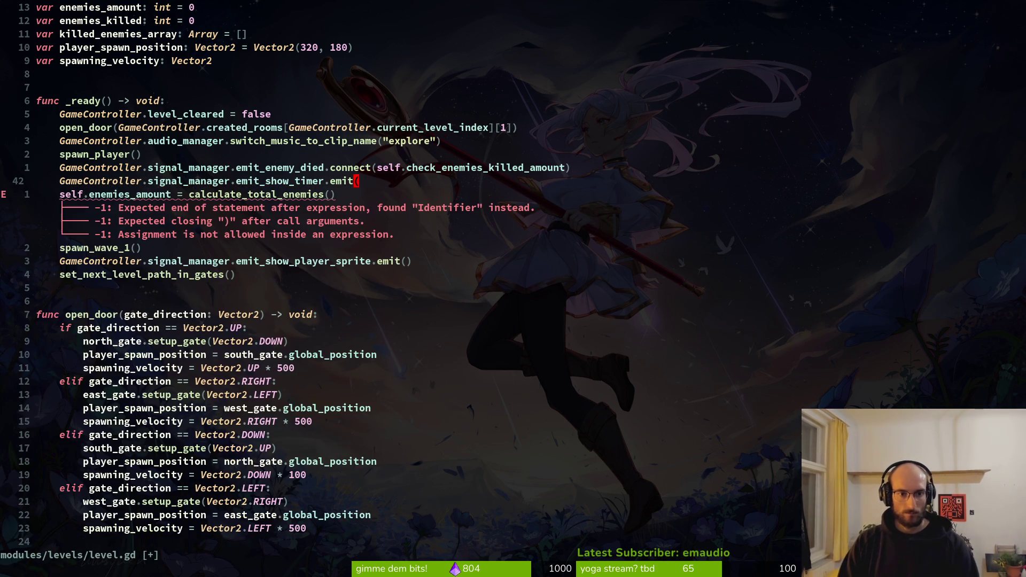
text())
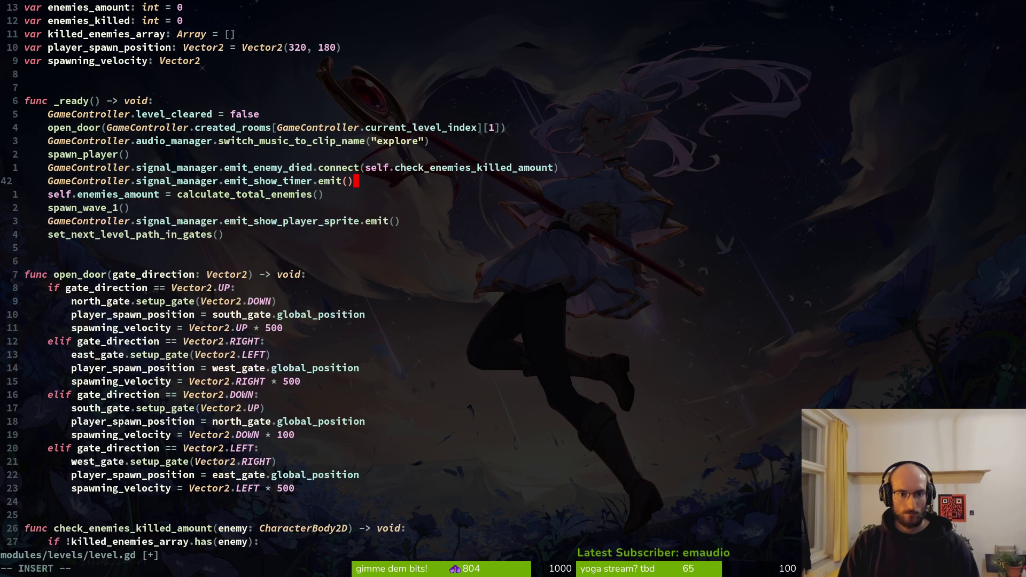
- Save level.gd, yank the emit_show_timer line, and open the project file finder
key(Escape)
key(shift+v)
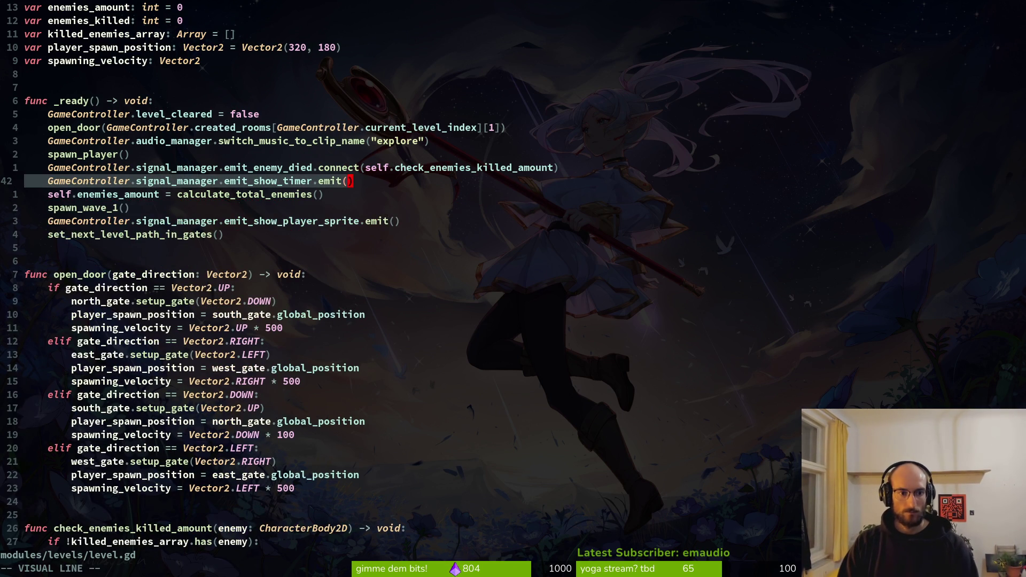
key(Escape)
key(y)
key(y)
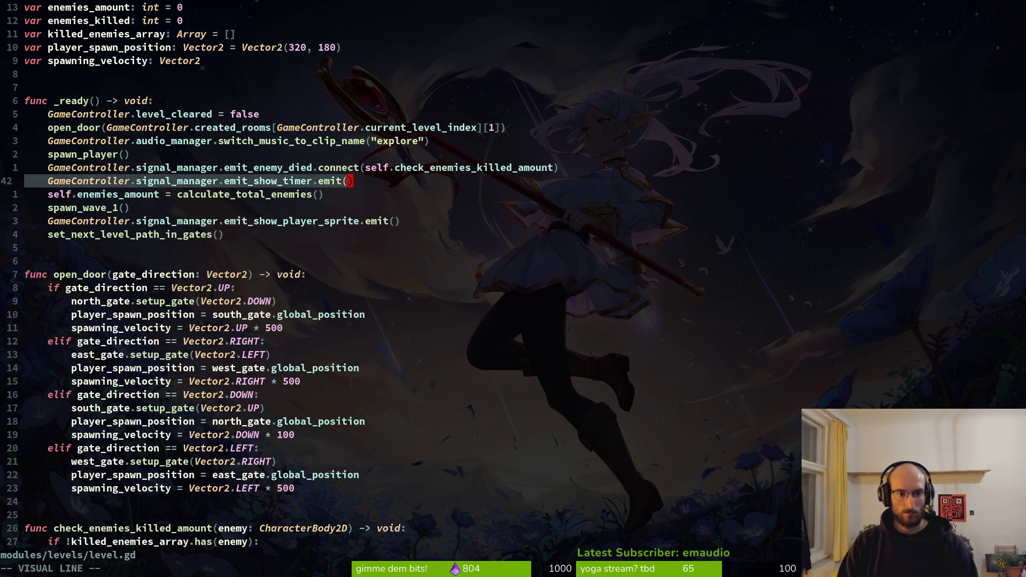
key(space)
key(f)
key(f)
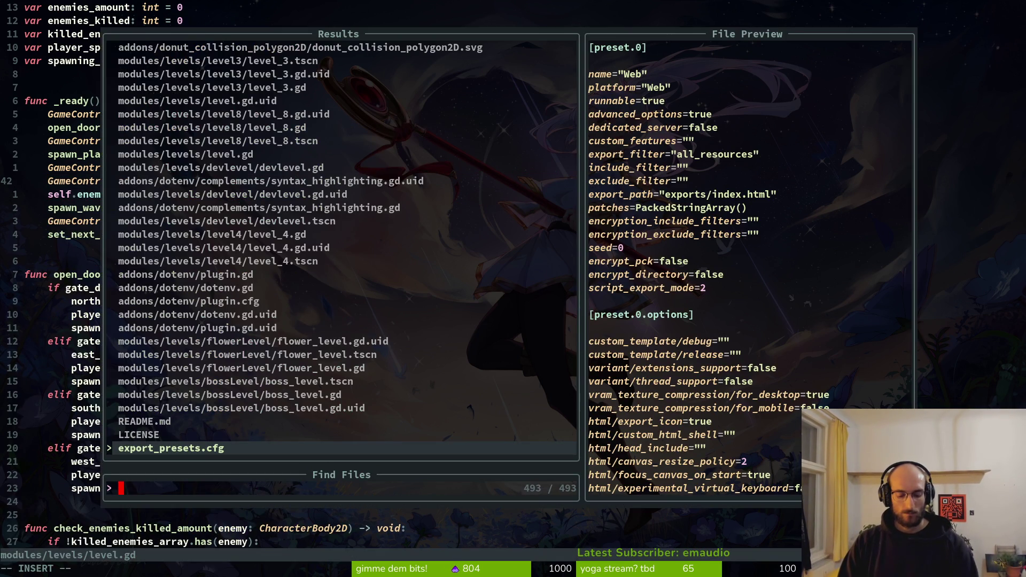
- In pause_overlay.gd, paste the timer emit line under close_overlay(), indent it and save
text(pau)
key(Return)
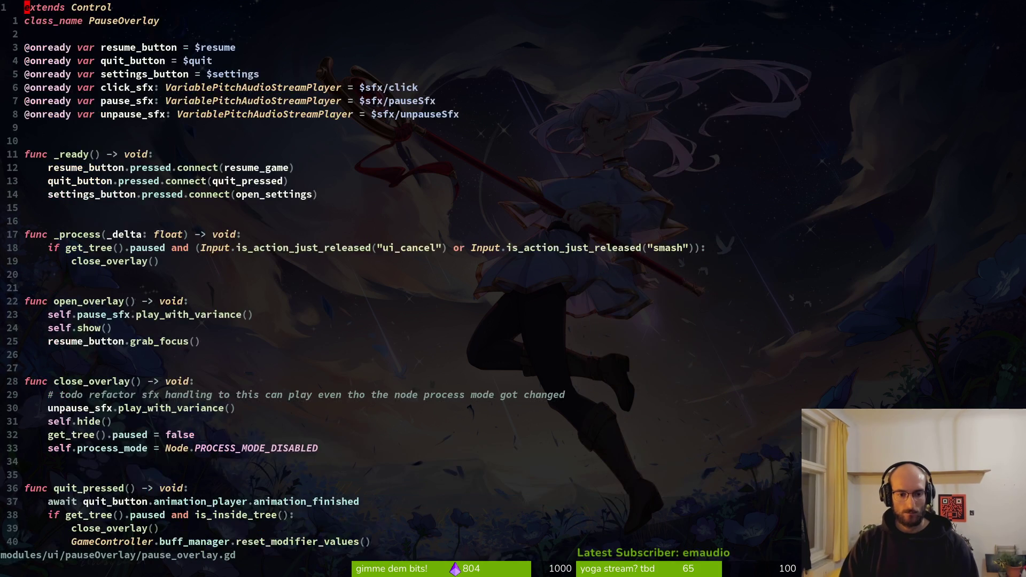
key(k)
key(k)
key(k)
key(j)
key(p)
key(shift+v)
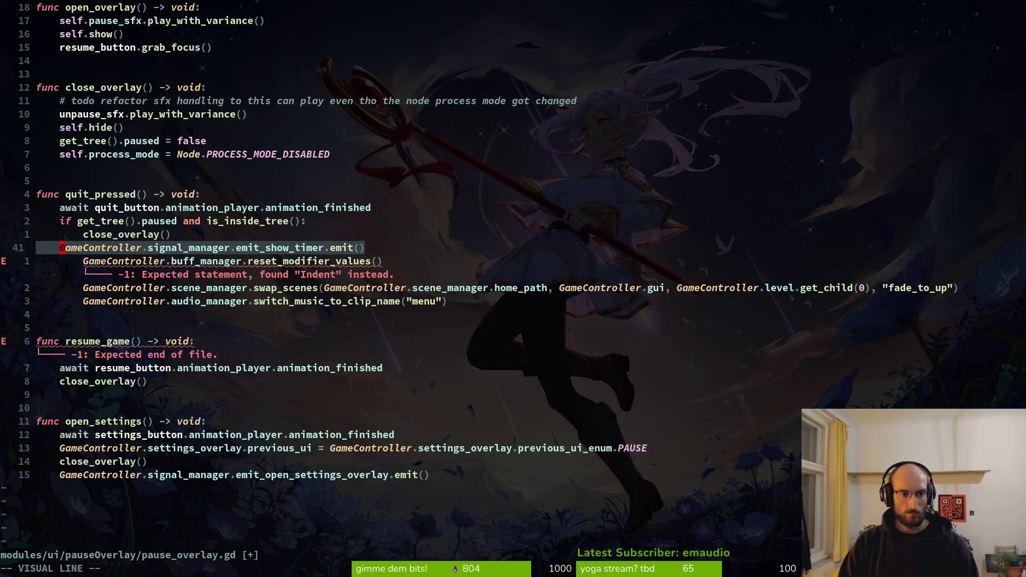
key(greater)
text(:w)
key(Return)
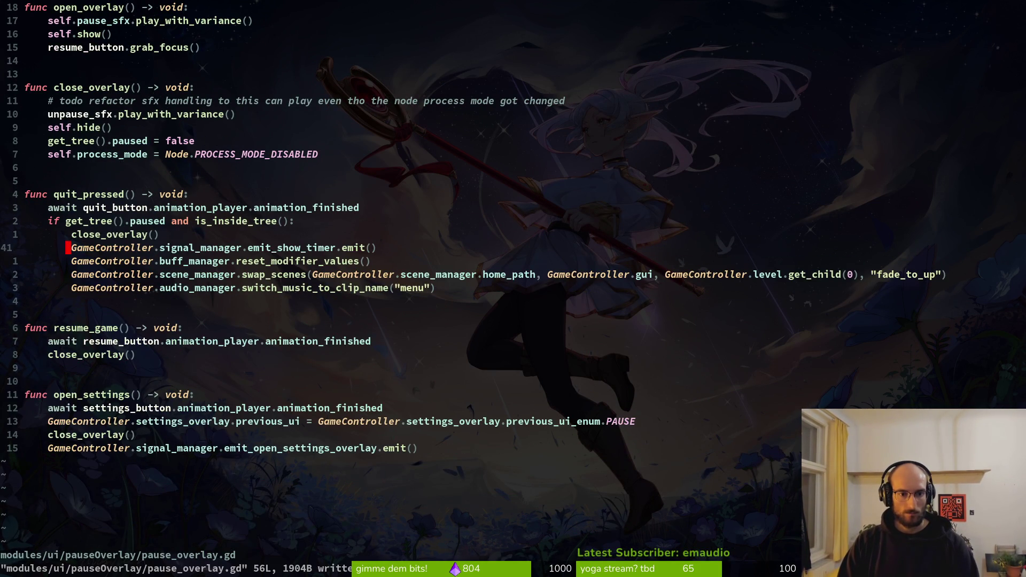
- Change the pasted line's signal to emit_hide_timer and save pause_overlay.gd
key(l)
key(c)
key(f)
key(period)
text(emi)
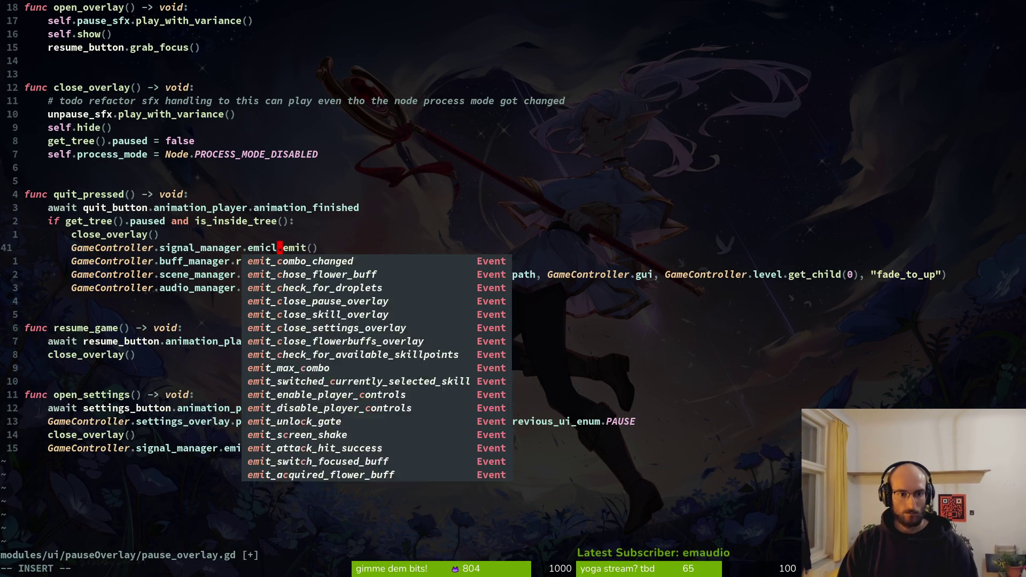
text(t_hi)
key(Return)
key(Escape)
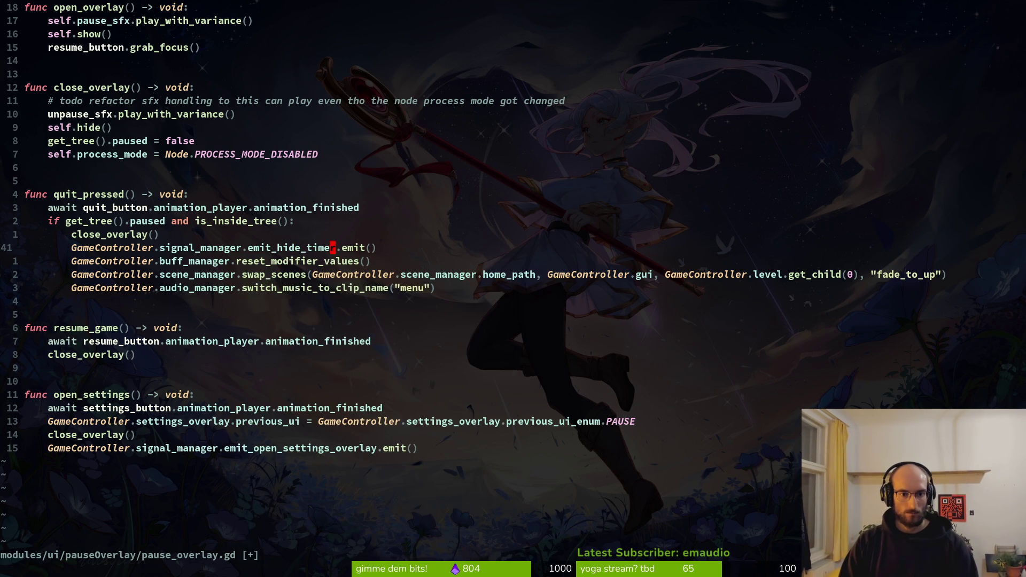
text(:w)
key(Return)
- Check dying.gd around line 41, then save player.gd with its emit_hide_timer restart branch
key(space)
key(f)
key(f)
text(dy)
key(Return)
key(L)
key(z)
key(z)
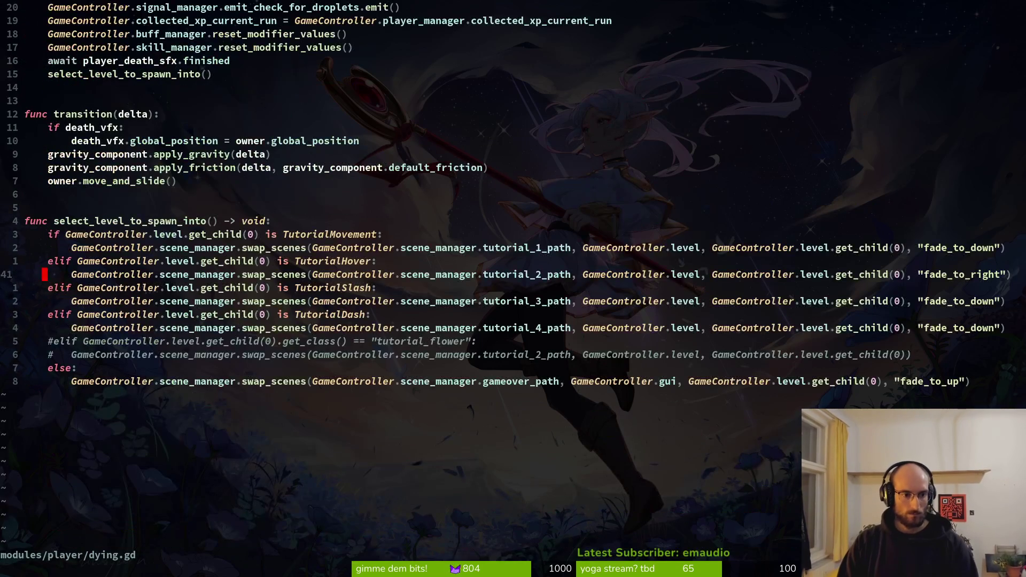
key(ctrl+u)
key(space)
key(f)
key(f)
key(Escape)
key(ctrl+6)
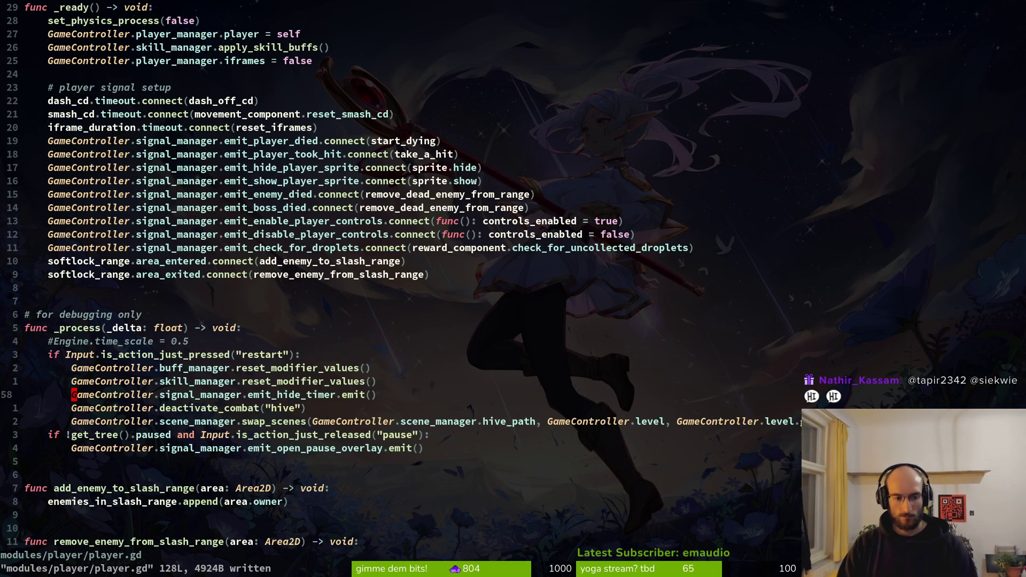
key(alt+Tab)
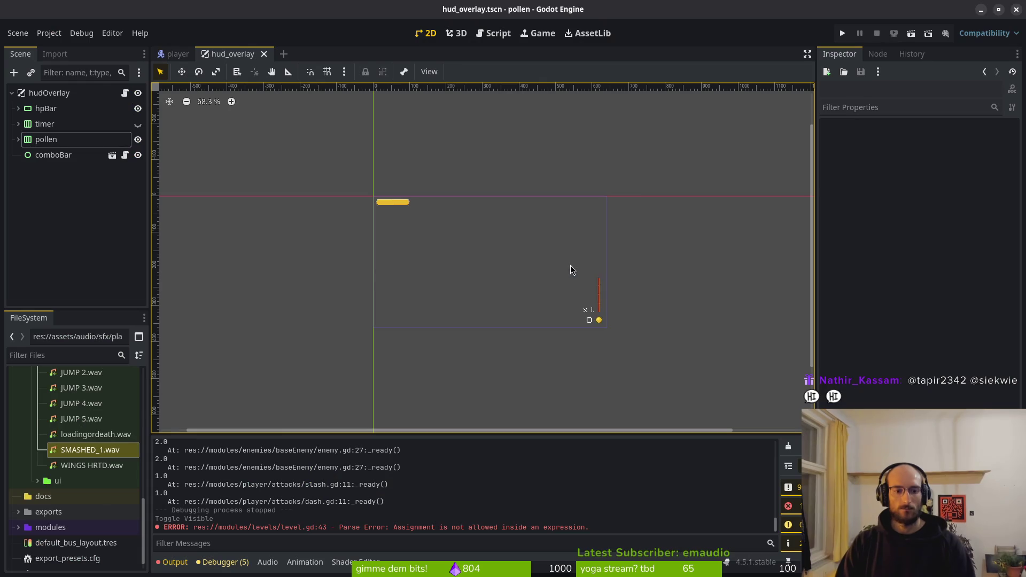
- Run the game, briefly playtest the hive cave level, then stop it with F8
click(842, 33)
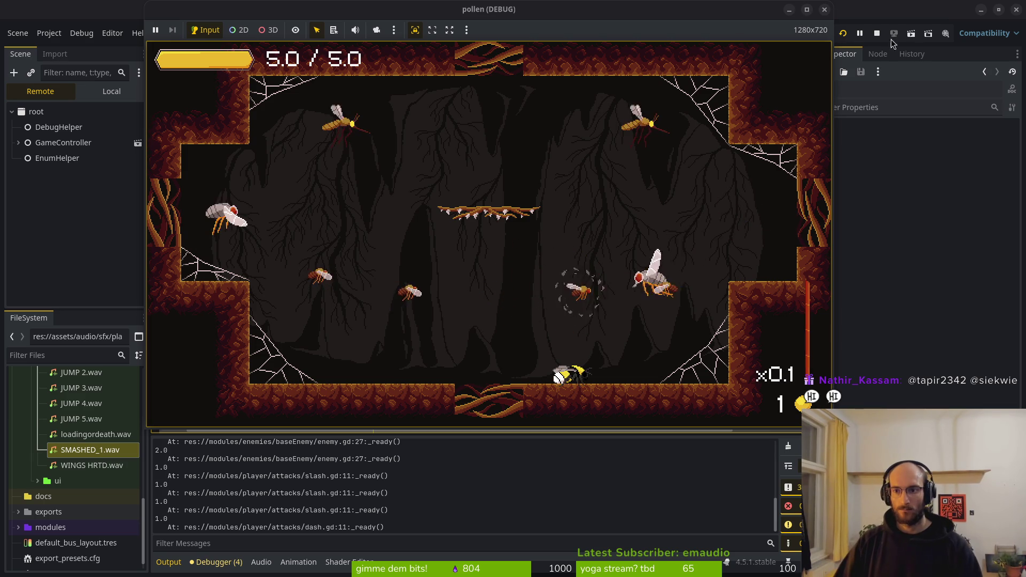
key(F8)
key(alt+Tab)
key(ctrl+p)
- In hud_overlay.gd, duplicate the emit_show_speedrun_timer connect line, then delete the copy and save
text(huc)
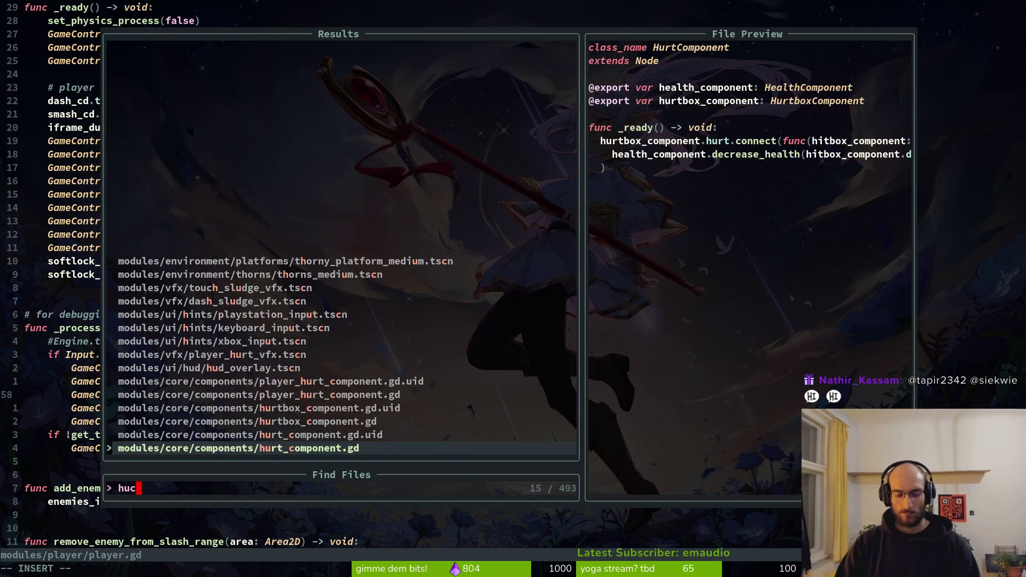
key(BackSpace)
text(dove)
key(Return)
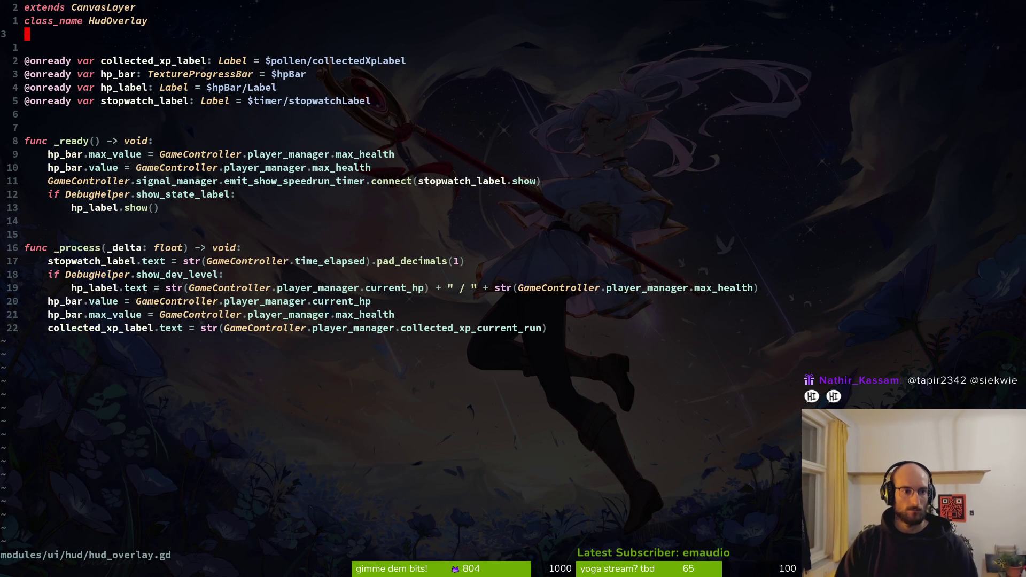
key(1)
key(1)
key(j)
key(shift+v)
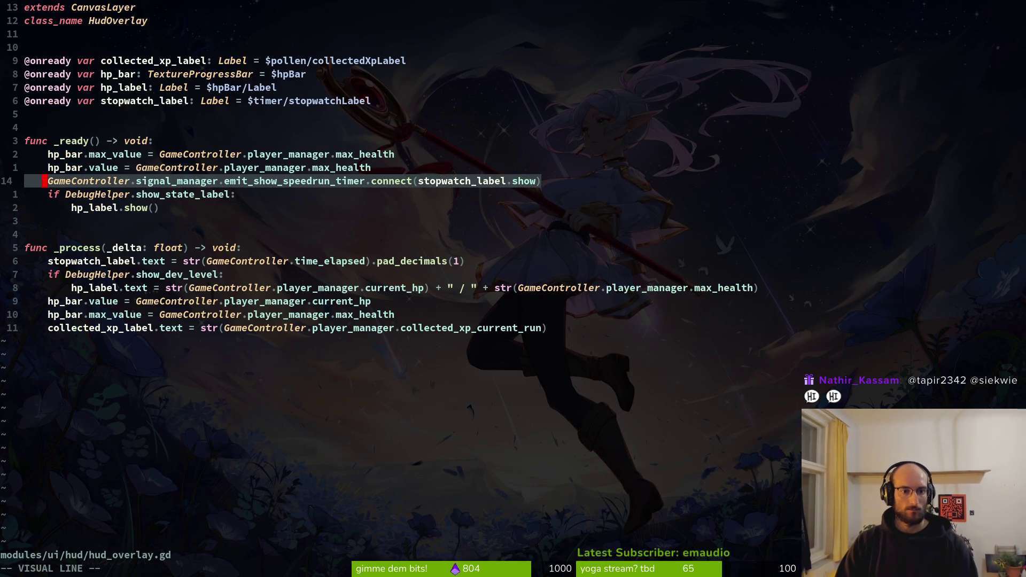
text(ypcwemit_sh)
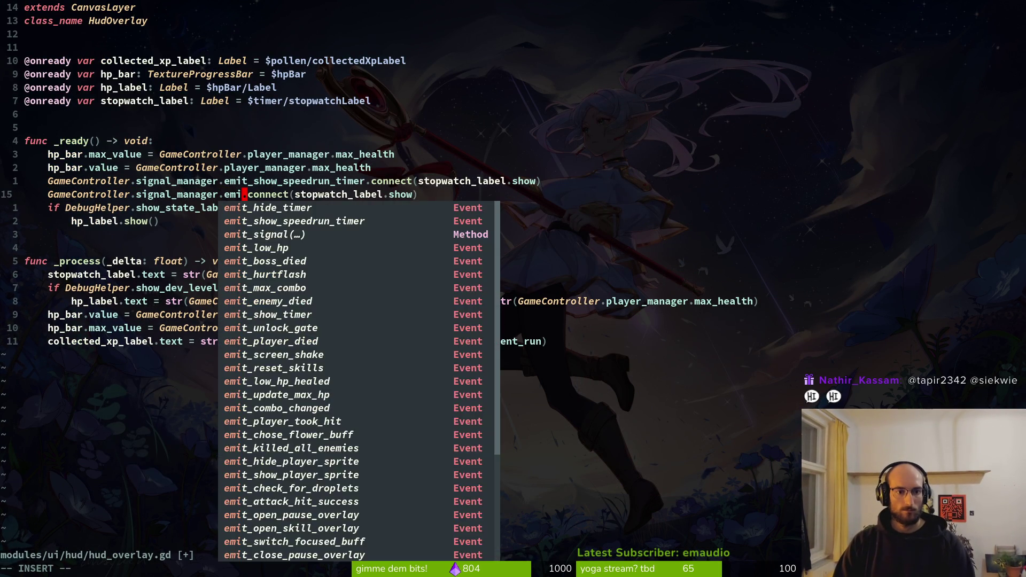
key(Return)
key(BackSpace)
key(BackSpace)
key(BackSpace)
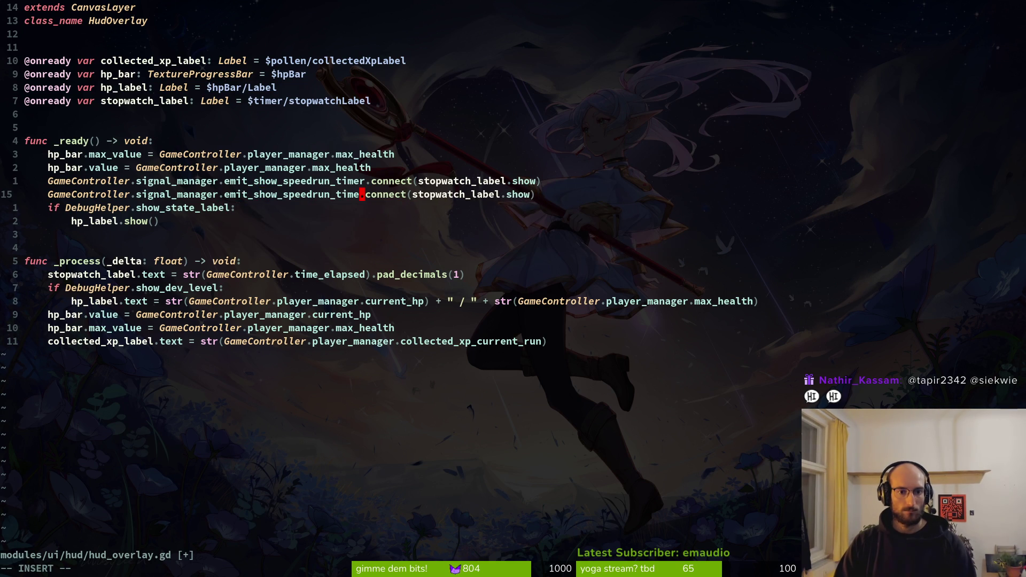
key(BackSpace)
key(BackSpace)
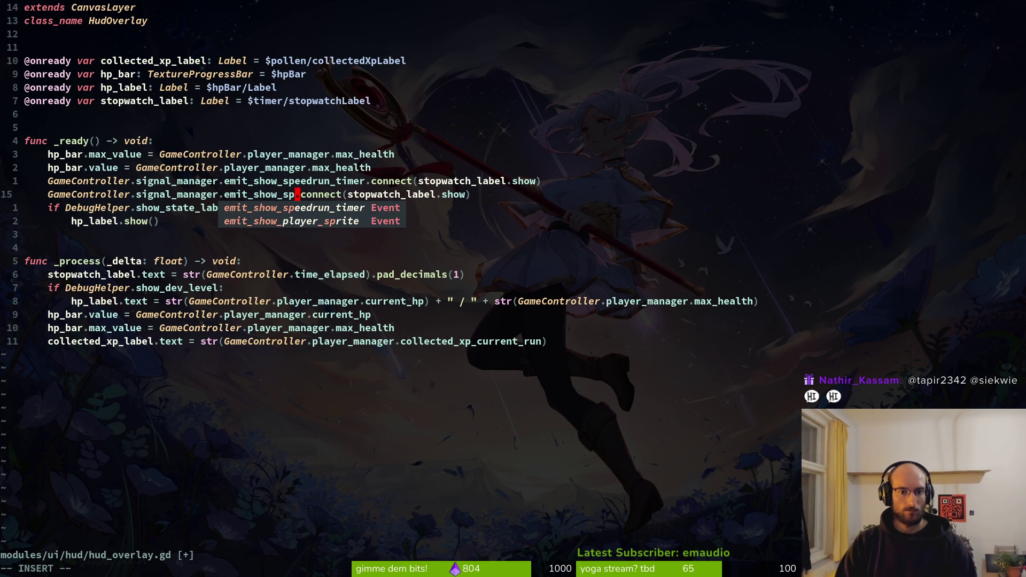
key(Escape)
key(d)
key(d)
text(:w)
key(Return)
- Copy the emit_show_speedrun_timer name and review the signal list in signal.manager.gd, then return
key(k)
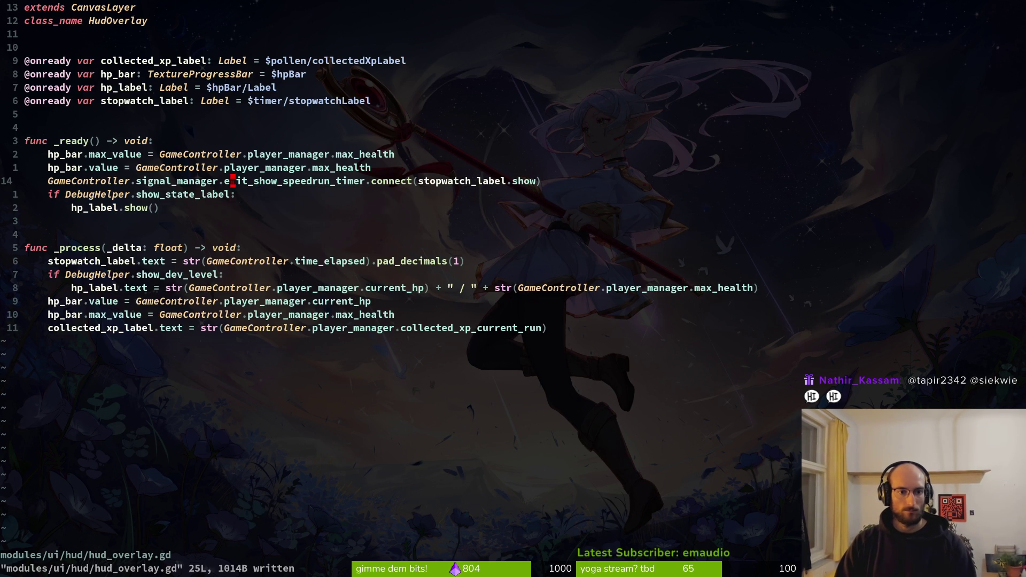
key(y)
key(i)
key(w)
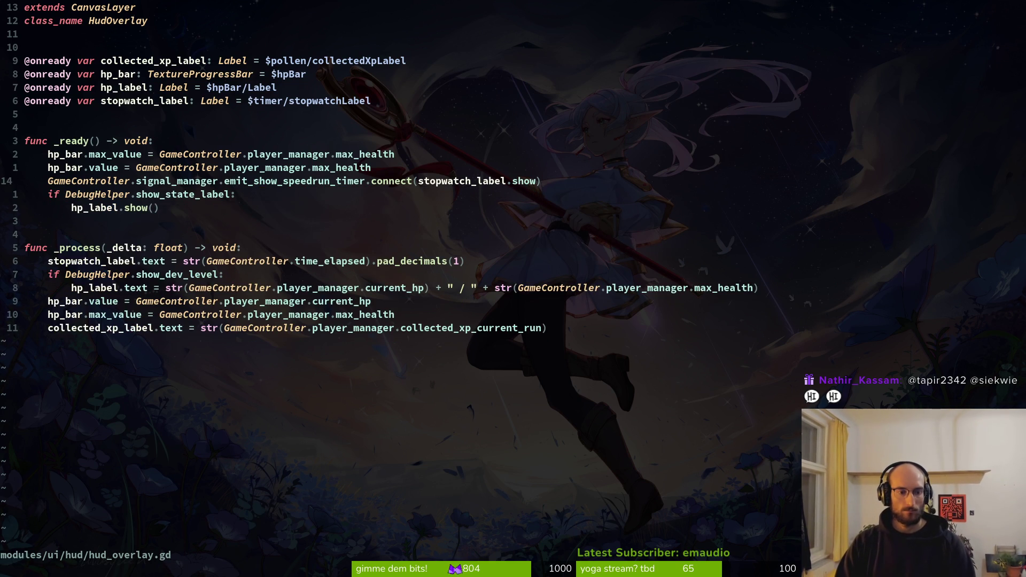
key(space)
key(f)
key(f)
text(signalma)
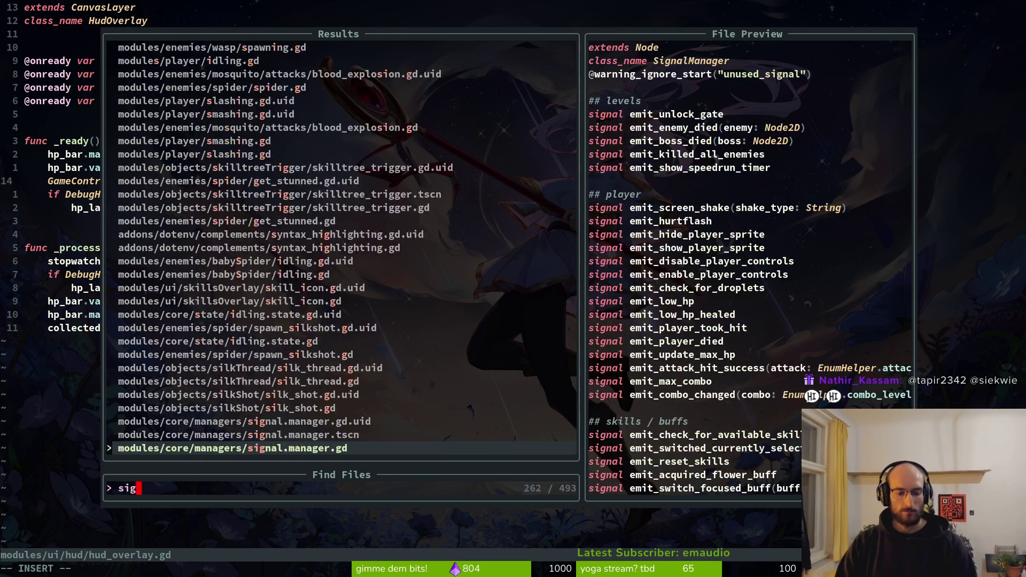
key(Return)
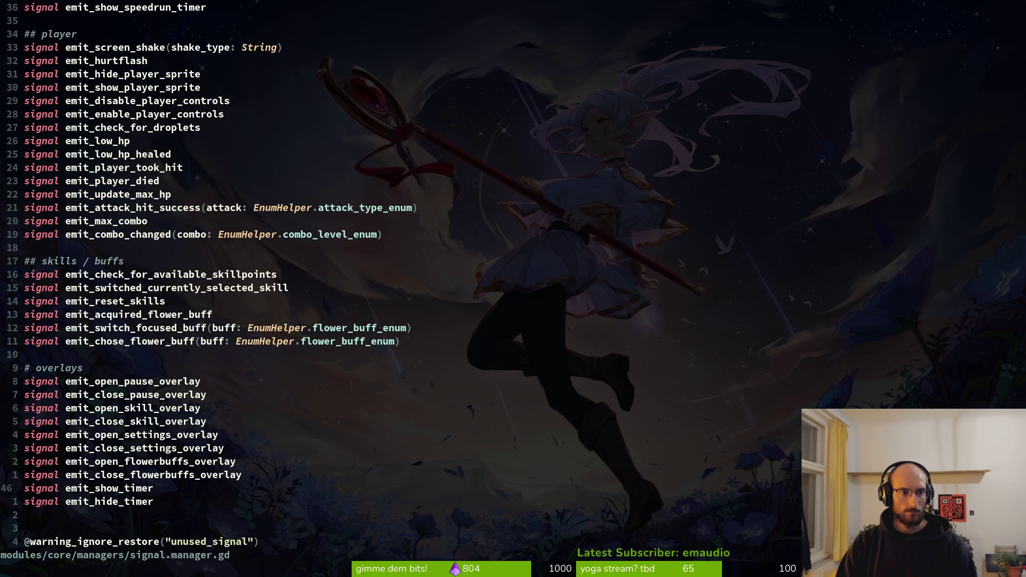
key(ctrl+d)
key(ctrl+u)
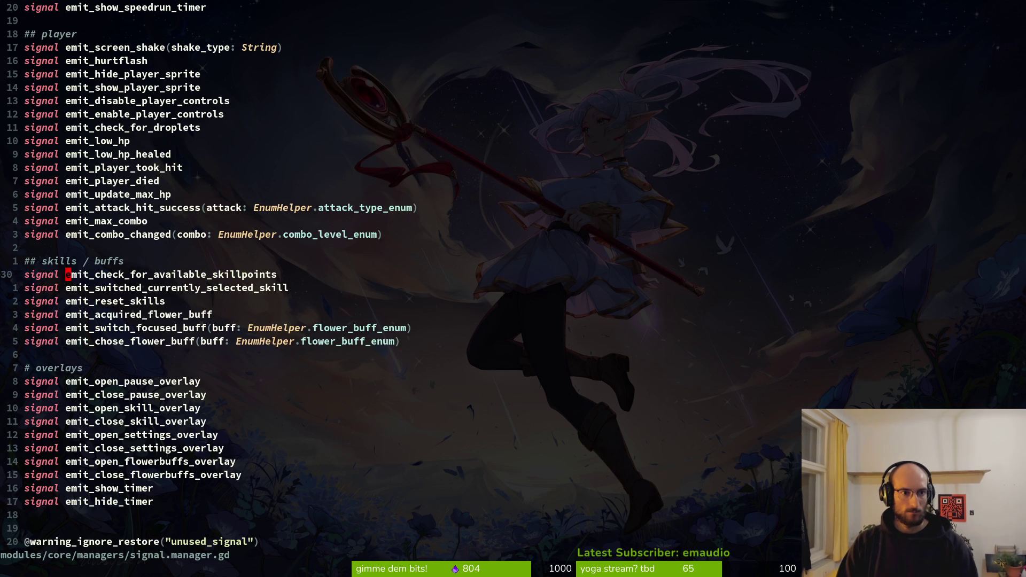
key(ctrl+o)
- Search the project for emit_show_speedrun_timer and open its declaration in signal.manager.gd
key(i)
key(w)
key(y)
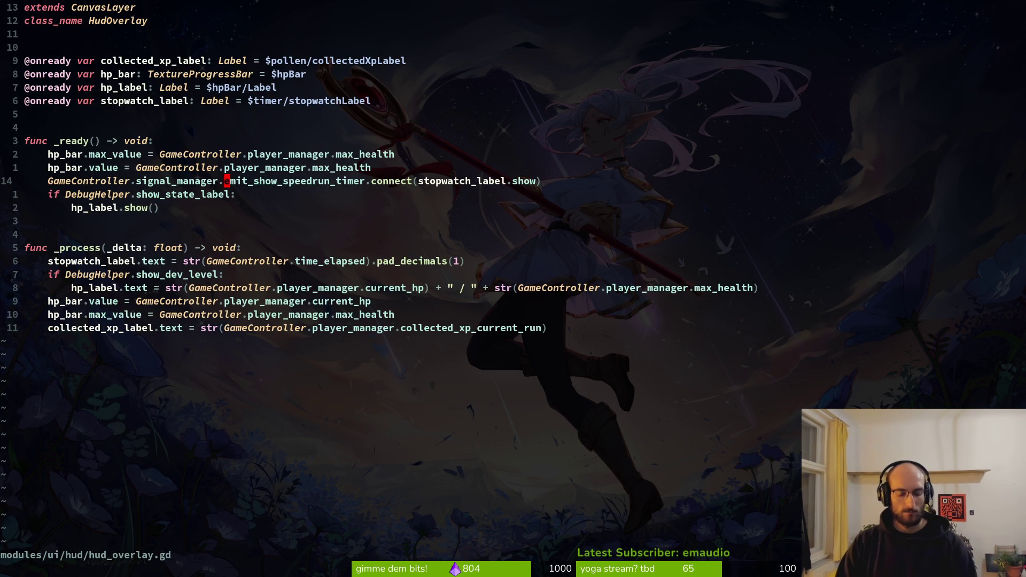
key(Return)
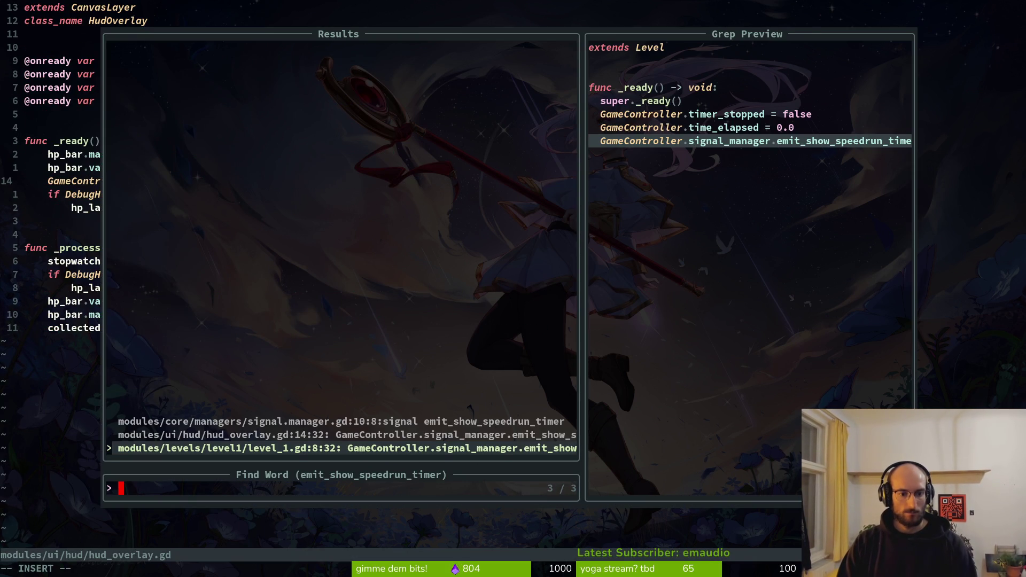
key(Up)
key(Up)
key(Return)
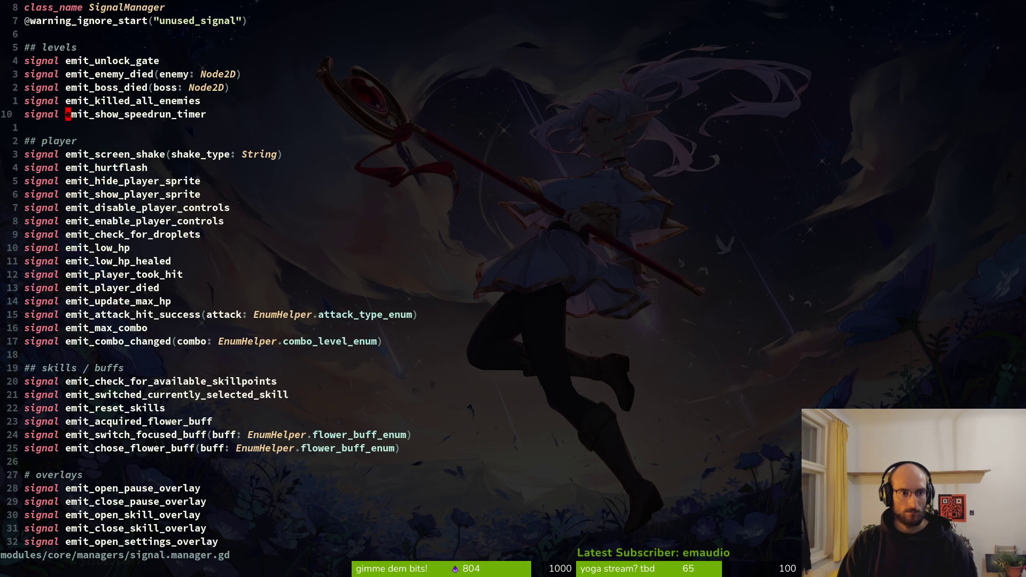
- Add an emit_hide_speedrun_timer signal declaration below it and save
key(V)
text(y)
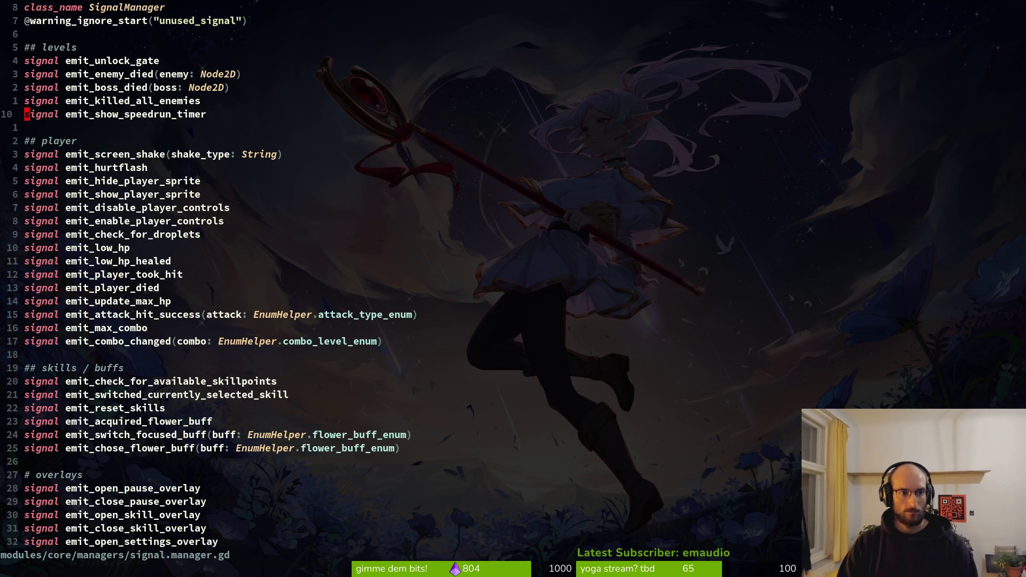
text(pwCemit_hide_soee)
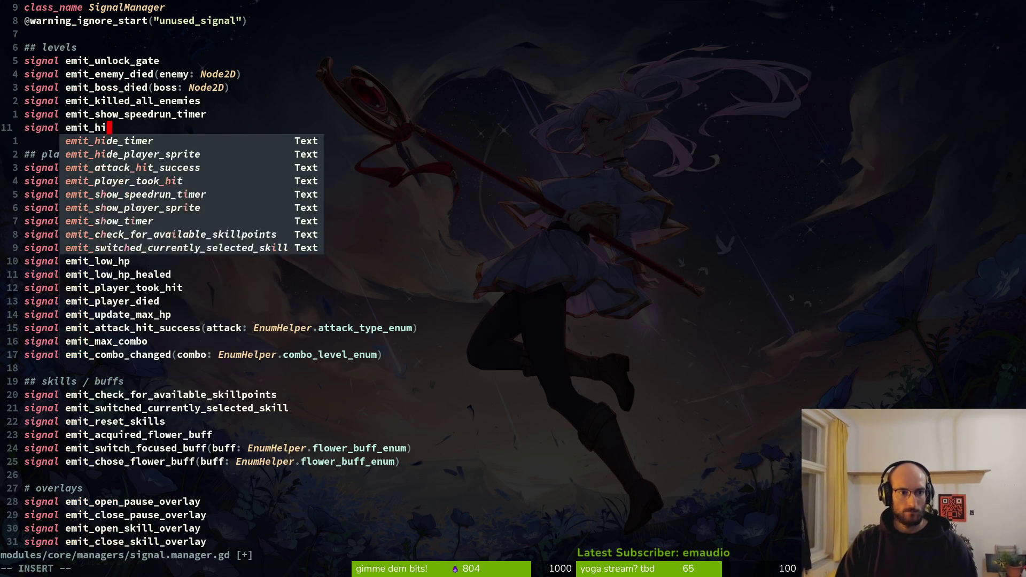
key(BackSpace)
key(BackSpace)
key(BackSpace)
text(peedrun_time)
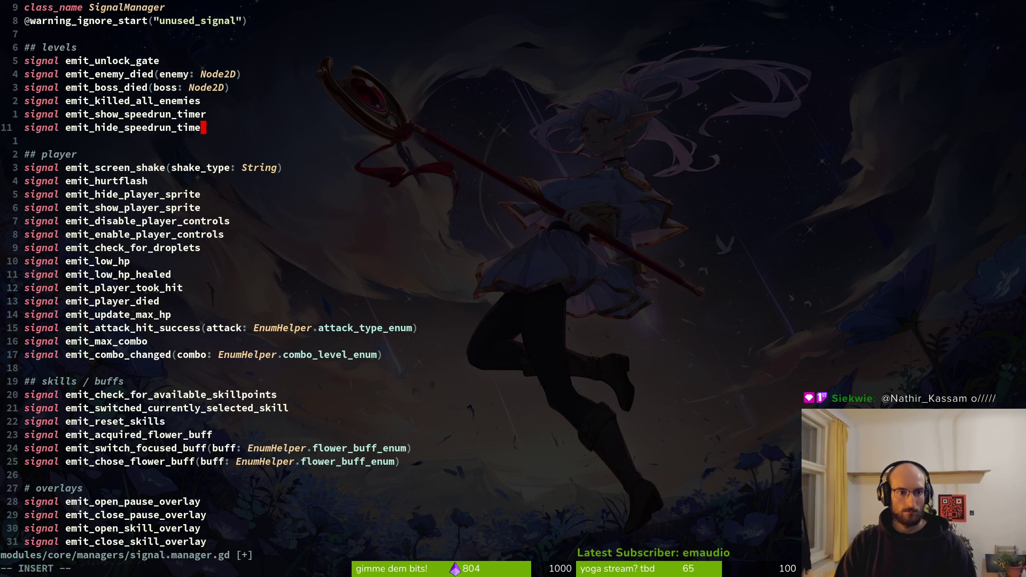
key(Escape)
text(:w)
key(Return)
- Delete the emit_show_timer and emit_hide_timer signals at the file's end and save
key(G)
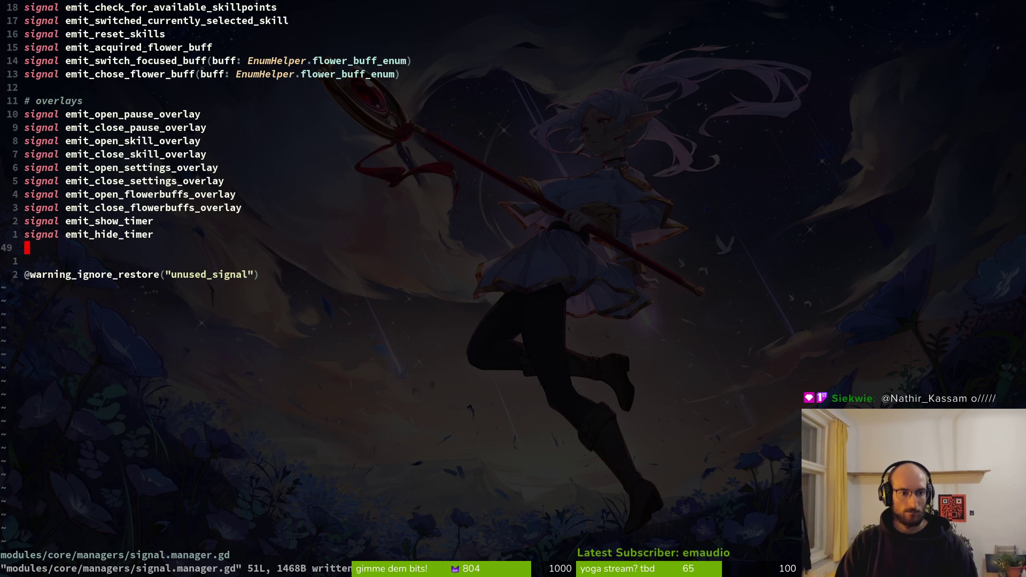
key(k)
key(d)
key(d)
key(d)
key(d)
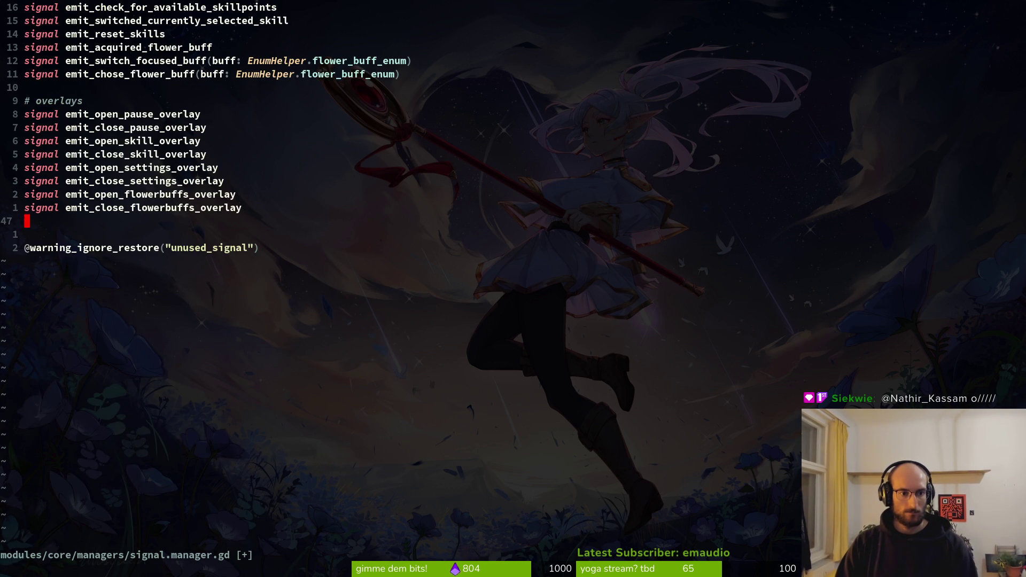
text(:w)
key(Return)
- Move the two speedrun timer signals to the end of signal.manager.gd
key(ctrl+u)
key(ctrl+u)
key(j)
key(j)
key(shift+v)
text(jd:w)
key(Return)
key(G)
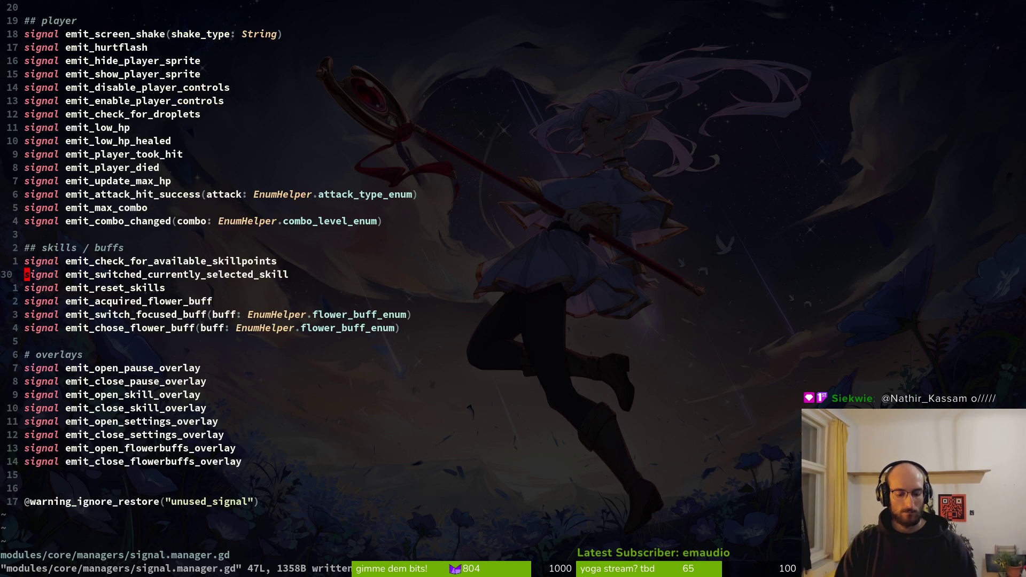
key(p)
key(shift+v)
- Tidy the blank line around the moved speedrun signals and save signal.manager.gd
key(j)
key(y)
key(k)
key(d)
key(d)
text(jp:w)
key(Return)
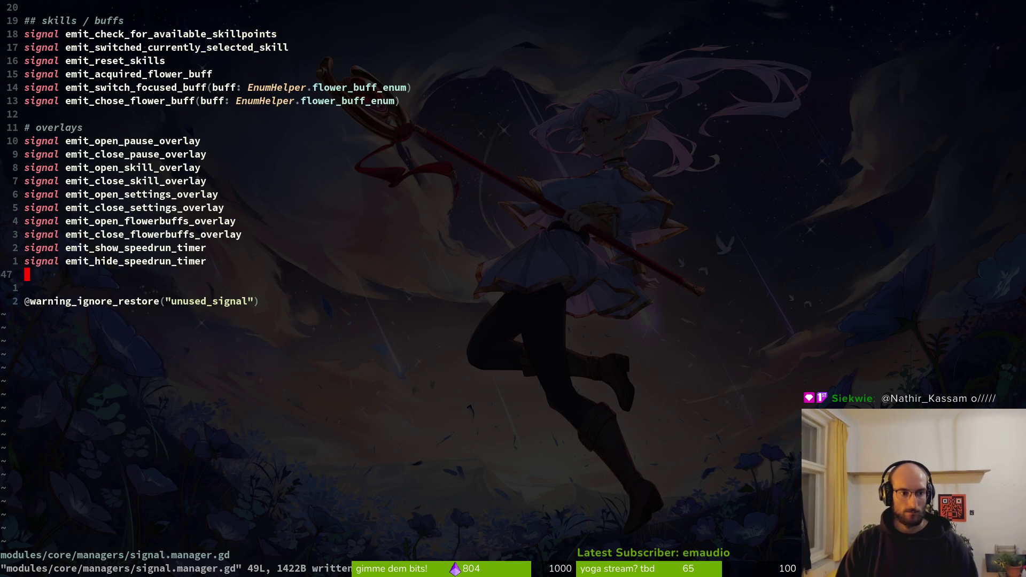
key(ctrl+o)
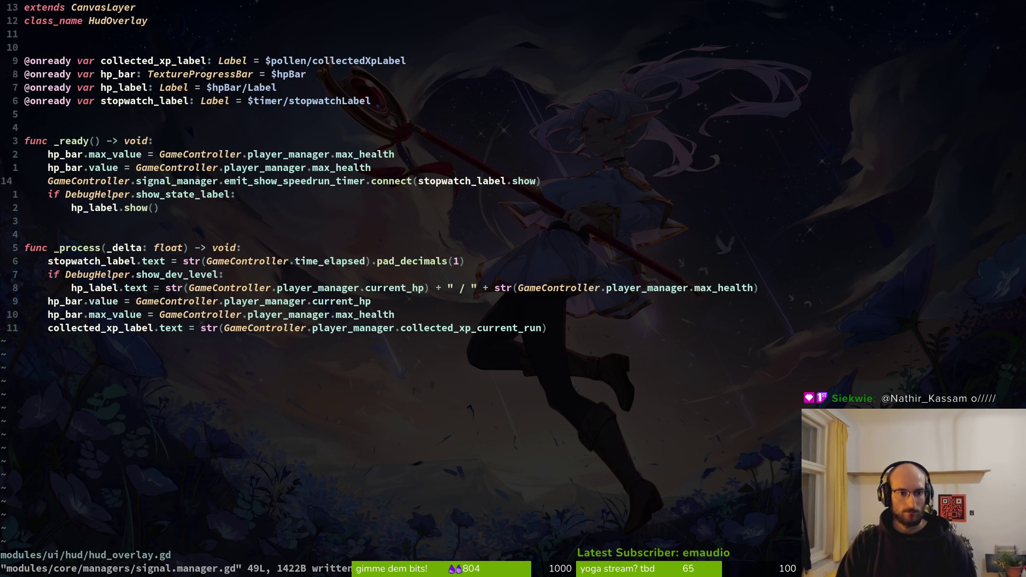
- In dying.gd, replace emit_hide_timer with emit_hide_speedrun_timer and save
key(space)
key(f)
key(f)
text(dying)
key(Return)
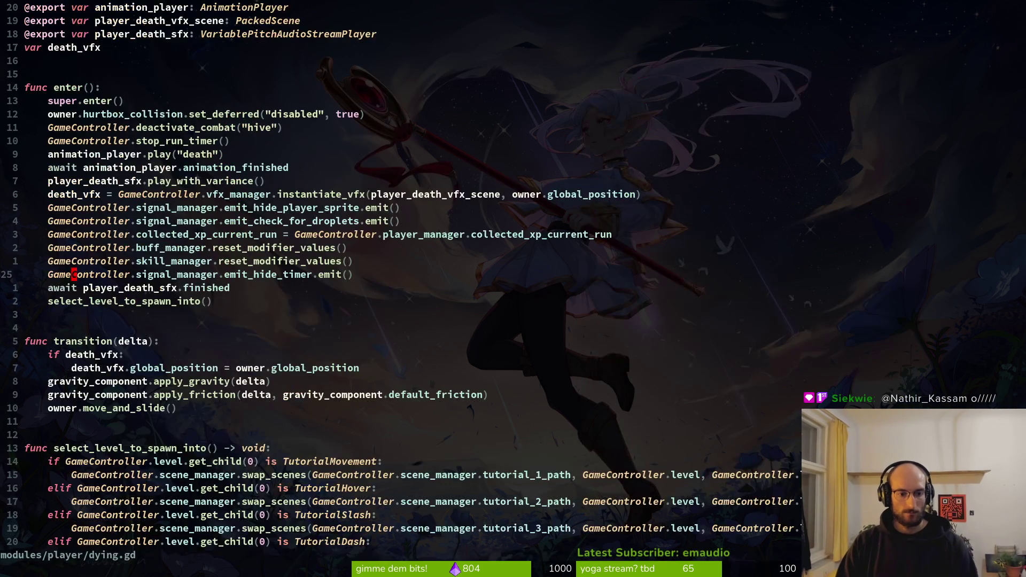
text(cwemi)
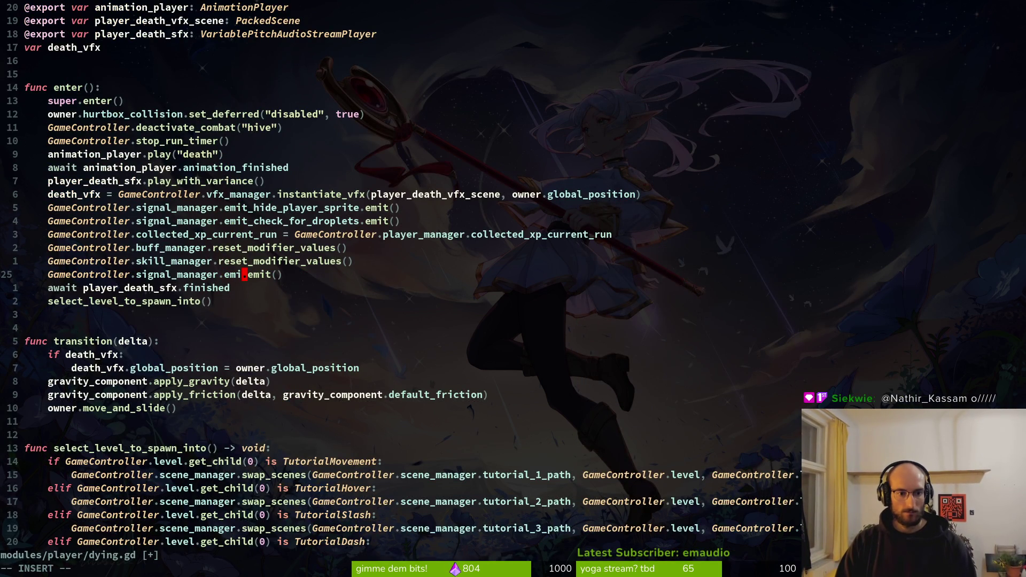
key(ctrl+n)
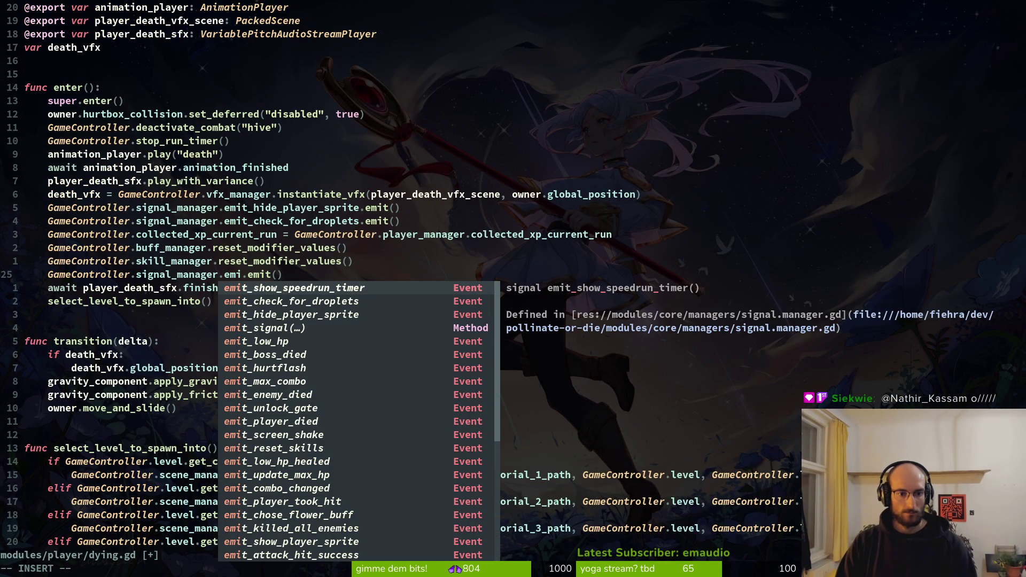
key(ctrl+n)
key(ctrl+p)
text(t_hid)
key(ctrl+n)
key(ctrl+n)
key(Escape)
key(ctrl+s)
key(^)
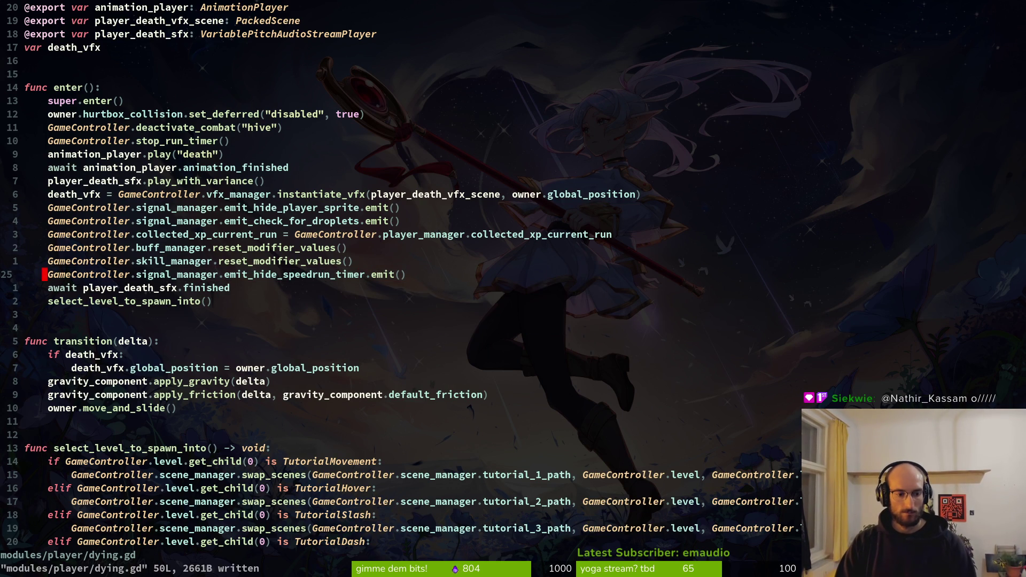
- Open pause_overlay.gd at the quit_pressed hide-timer call and save it
key(space)
key(f)
key(f)
text(pauseo)
key(Return)
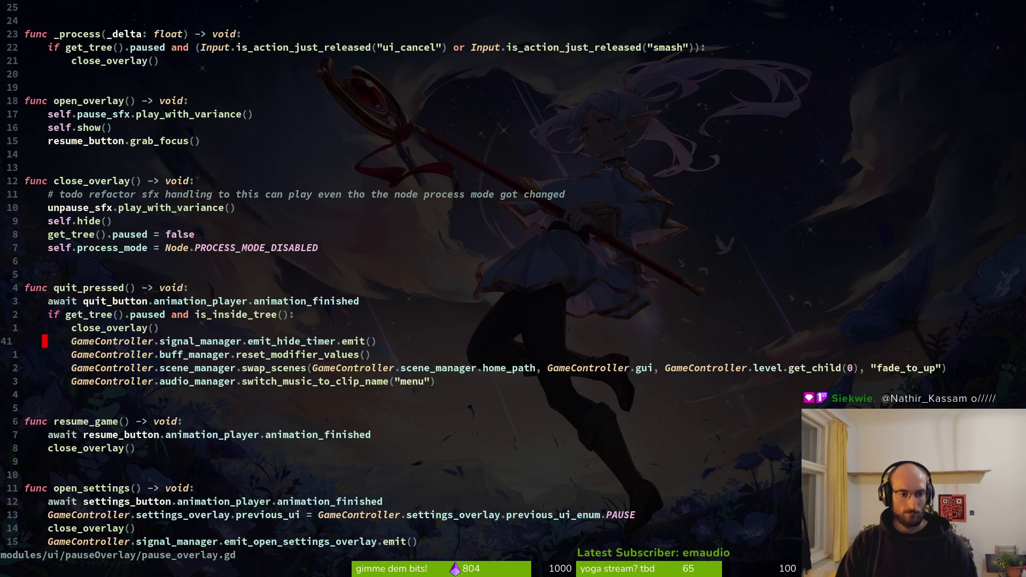
key(j)
key(j)
key(k)
key(k)
key(k)
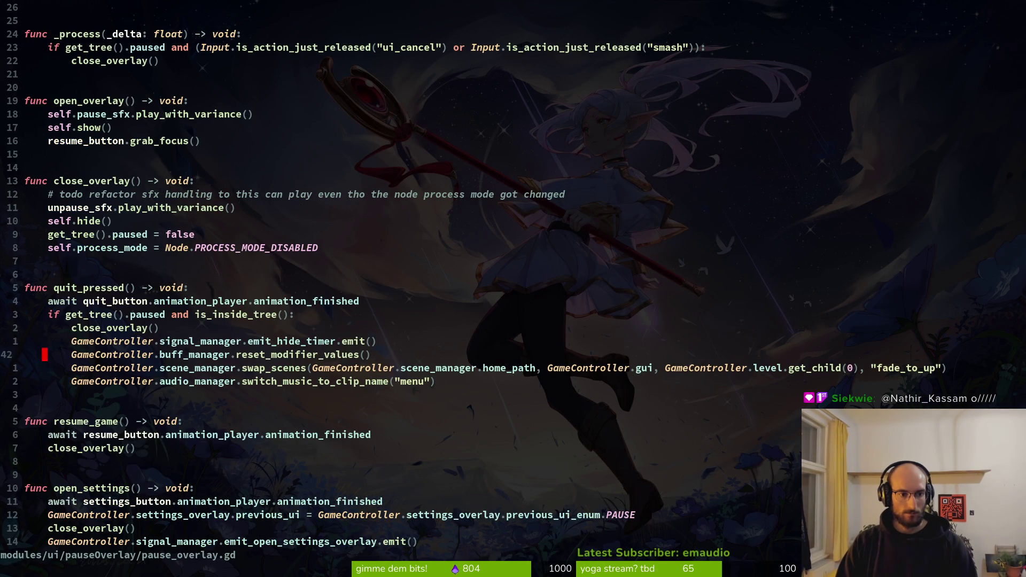
text(u)
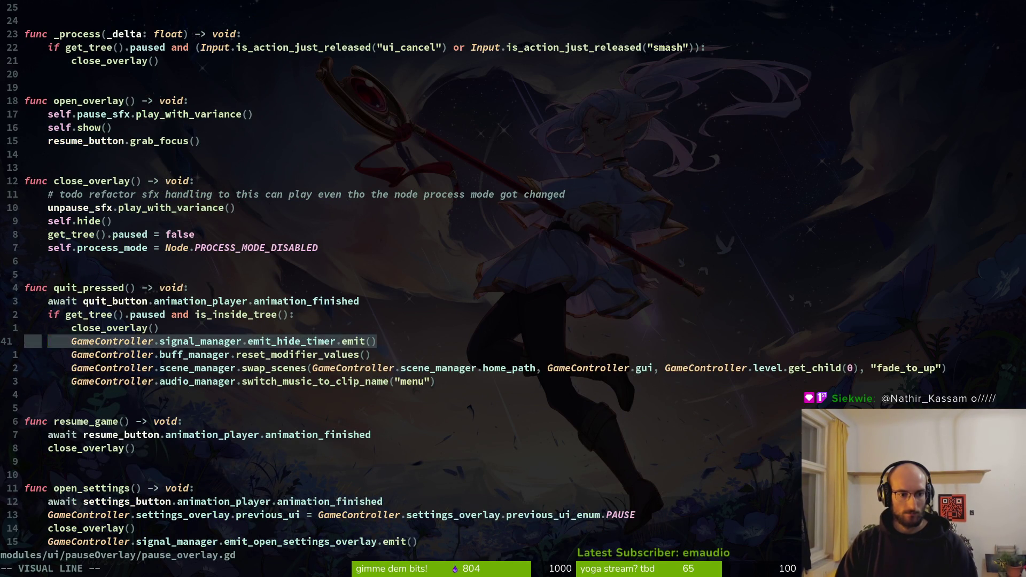
text(:write)
key(Return)
- Re-indent the misindented speedrun timer line in pause_overlay.gd and save
key(j)
key(j)
key(j)
key(k)
key(k)
key(k)
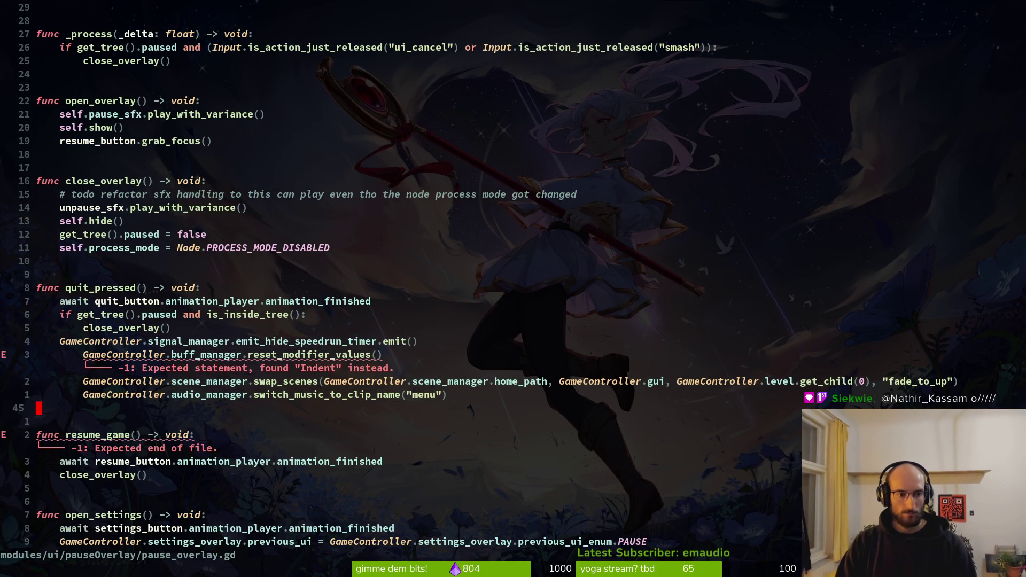
key(k)
key(shift+v)
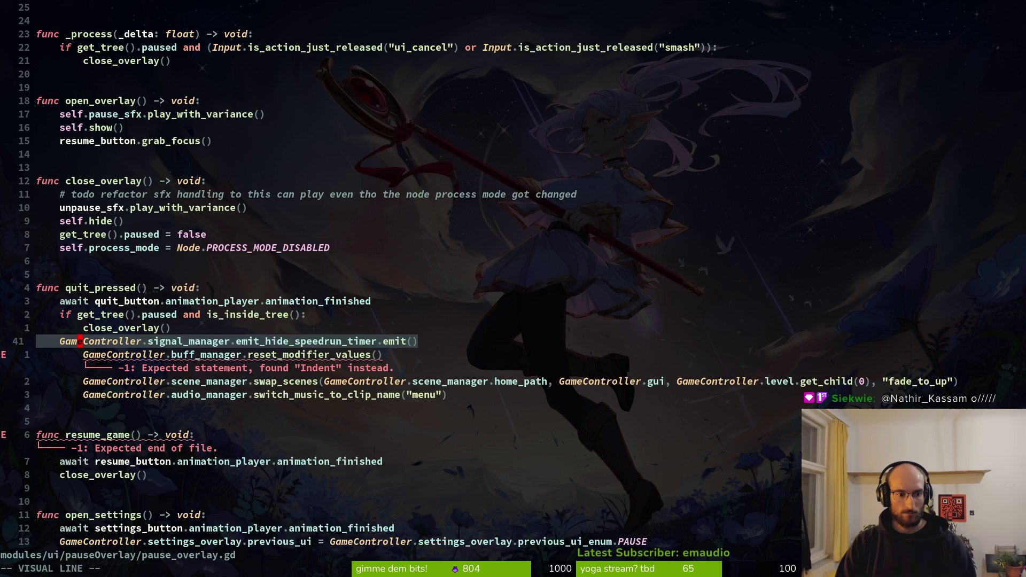
key(greater)
text(:write)
key(Return)
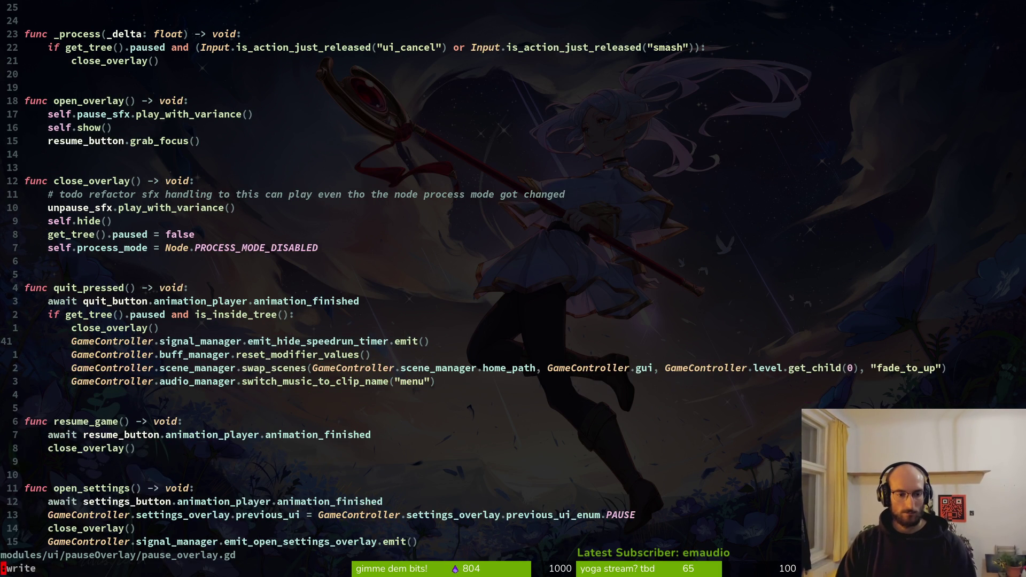
- In player.gd, repeat the rename so restart calls emit_hide_speedrun_timer, and save
key(space)
key(f)
key(f)
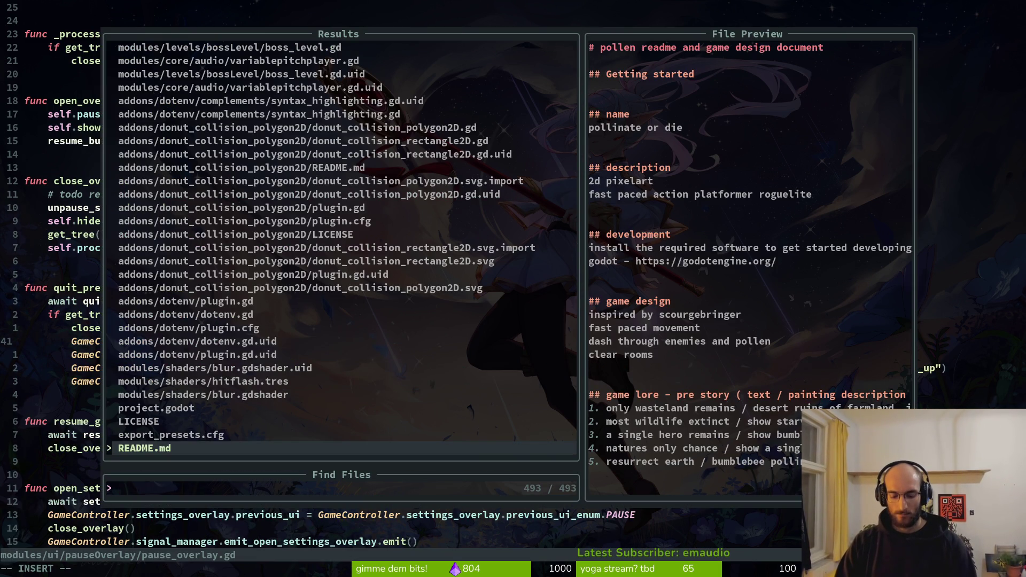
text(plpl)
key(BackSpace)
key(BackSpace)
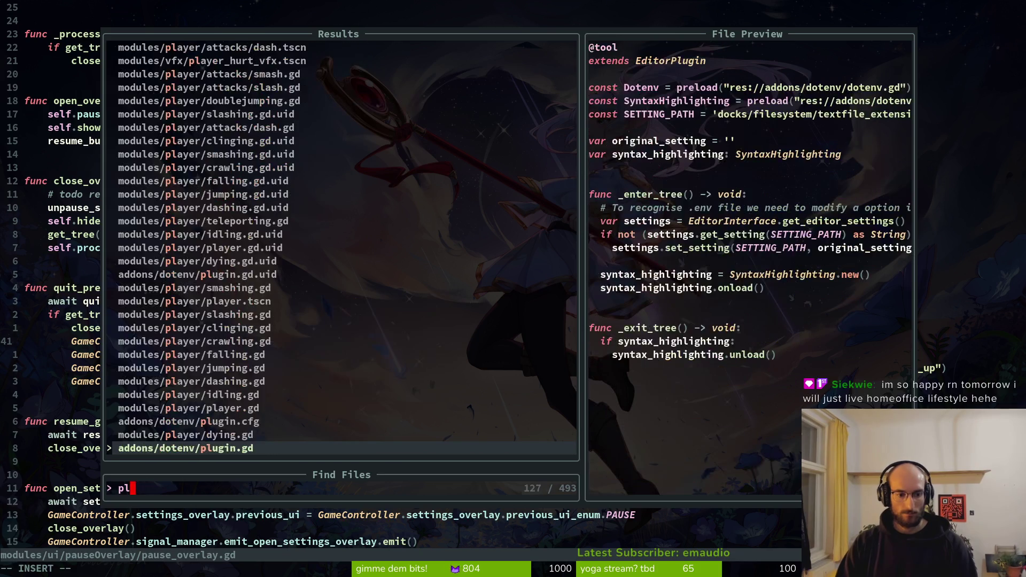
key(Return)
key(space)
key(f)
key(f)
text(play)
key(Return)
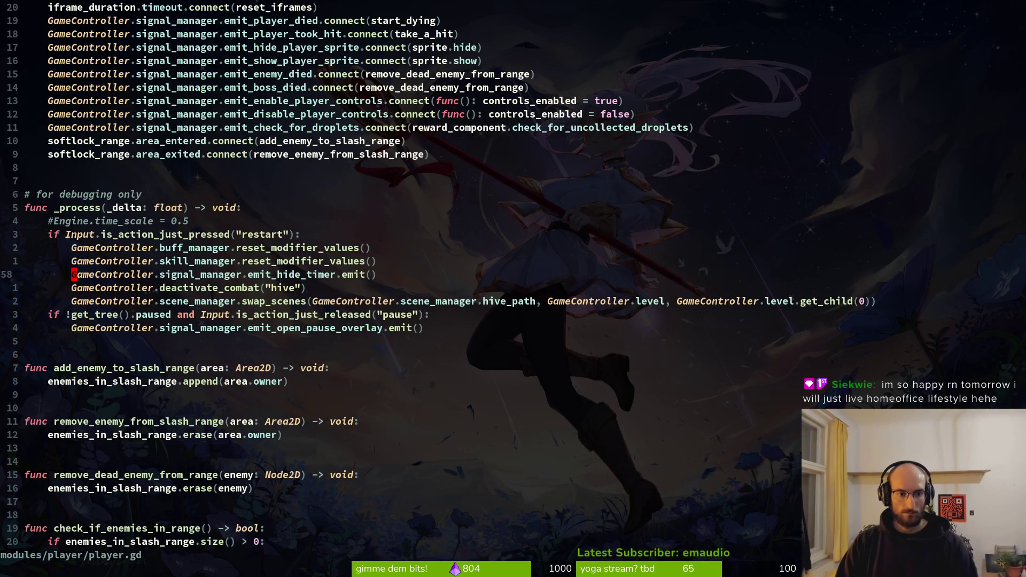
key(u)
key(Return)
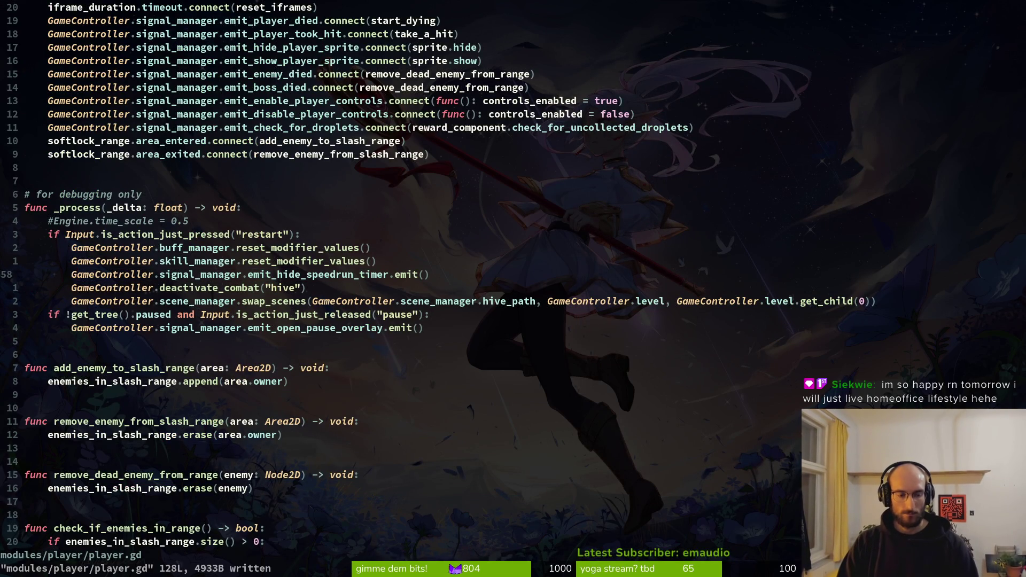
- In level.gd's ready function, change emit_show_timer to emit_show_speedrun_timer
key(space)
key(f)
key(f)
text(leve)
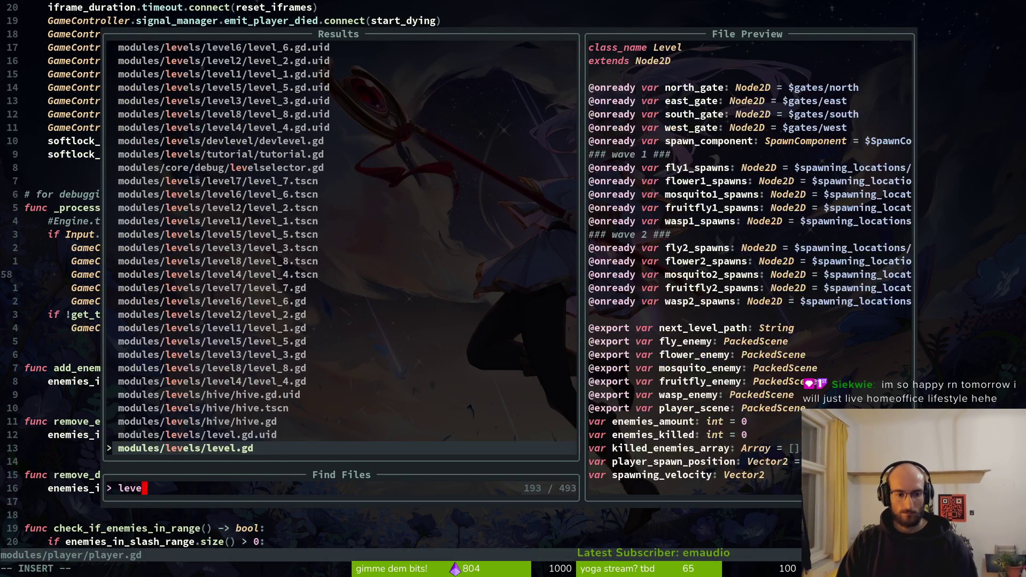
key(Return)
click(48, 260)
click(138, 274)
text(cwemishow.emit()
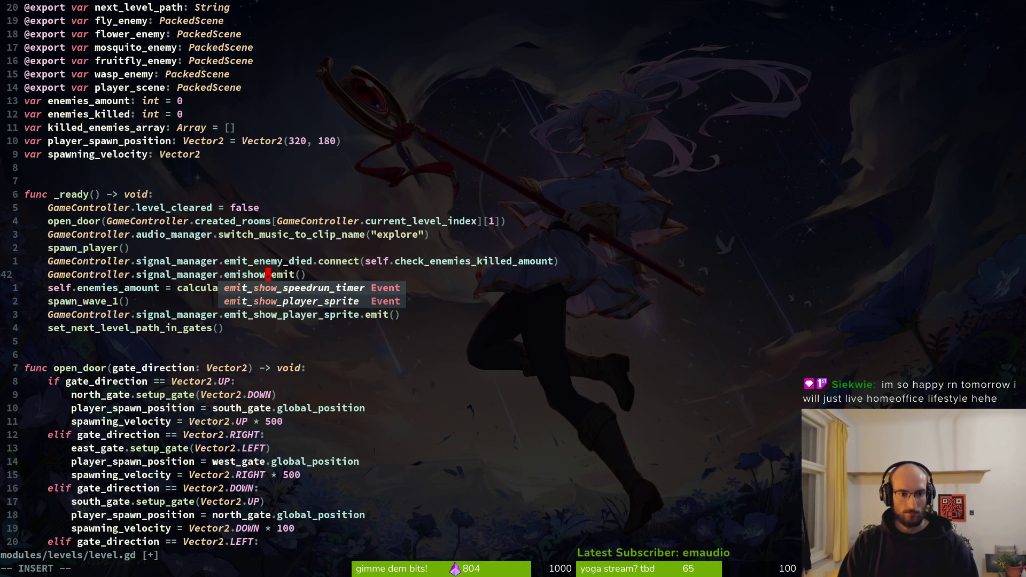
key(Return)
- Briefly launch the game in Godot, then return to Neovim in normal mode
key(F5)
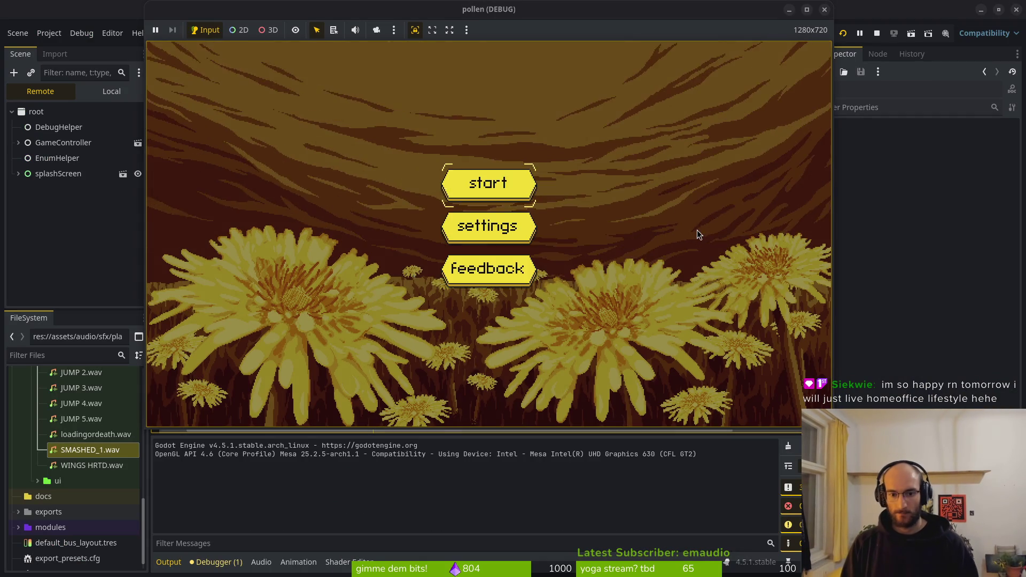
key(ctrl+shift+o)
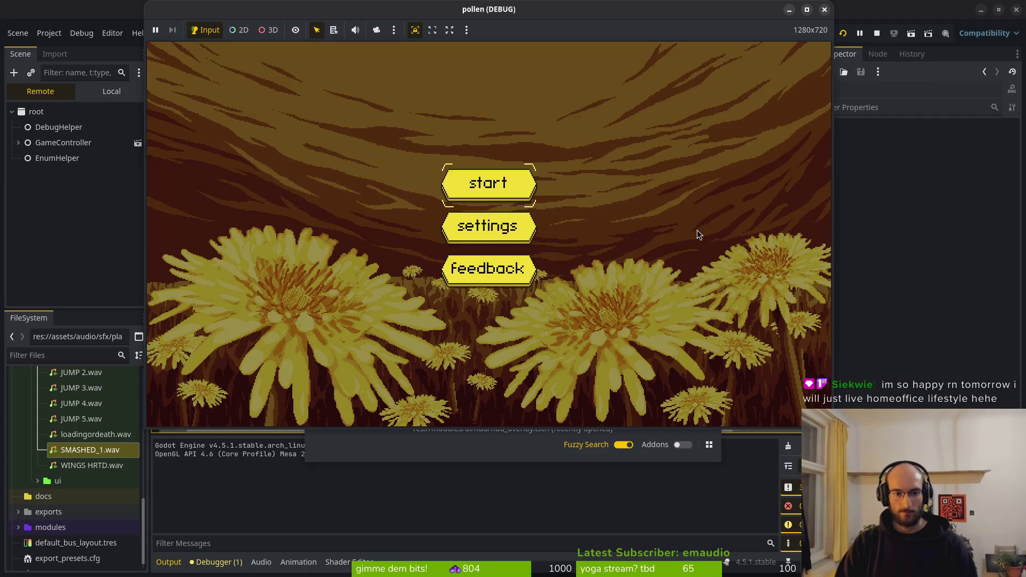
key(alt+Tab)
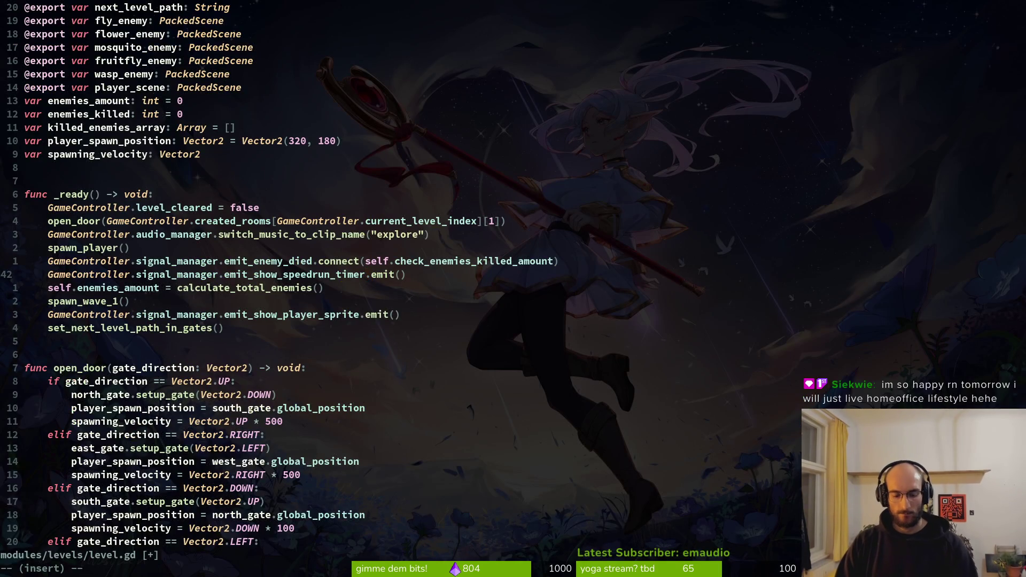
key(Escape)
- Save level.gd and open hud_overlay.gd
key(ctrl+s)
key(space)
key(f)
key(f)
text(huob)
key(BackSpace)
key(BackSpace)
key(BackSpace)
text(d)
key(Return)
- Duplicate the show-timer connect line as emit_hide_speedrun_timer connected to stopwatch_label.hide, and save
key(V)
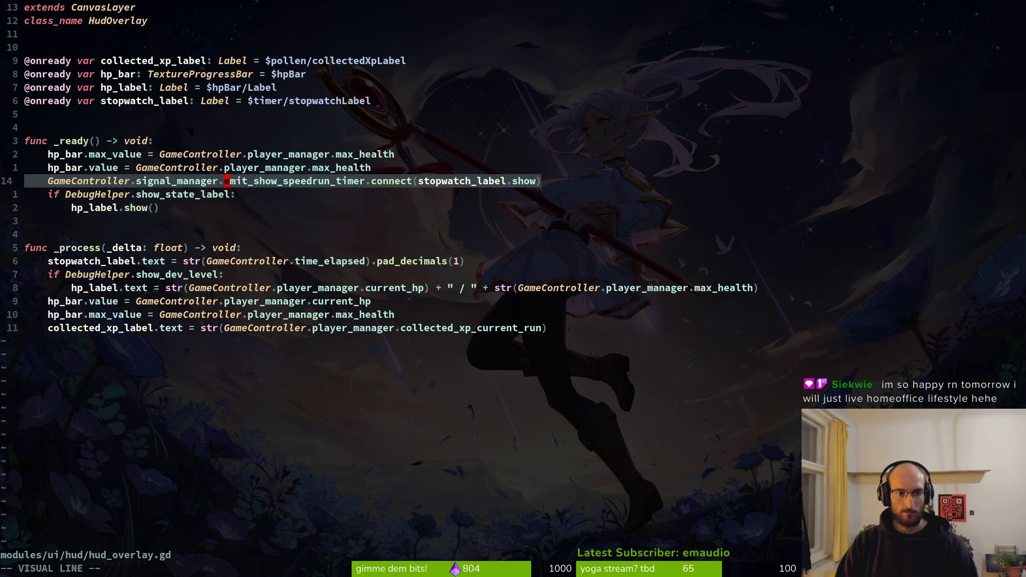
key(y)
key(p)
key(w)
key(w)
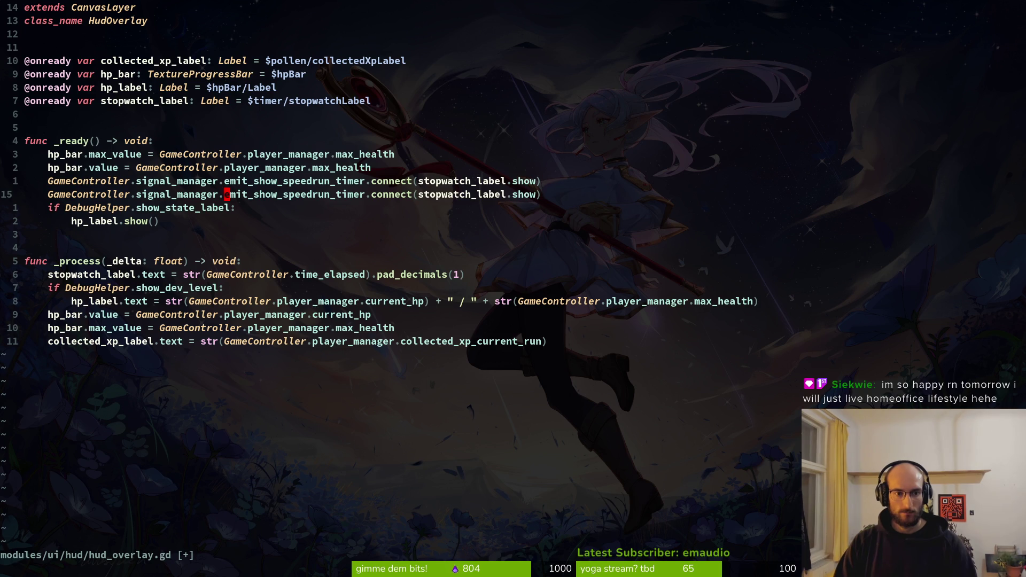
text(cwemit_hide)
key(Return)
key(Escape)
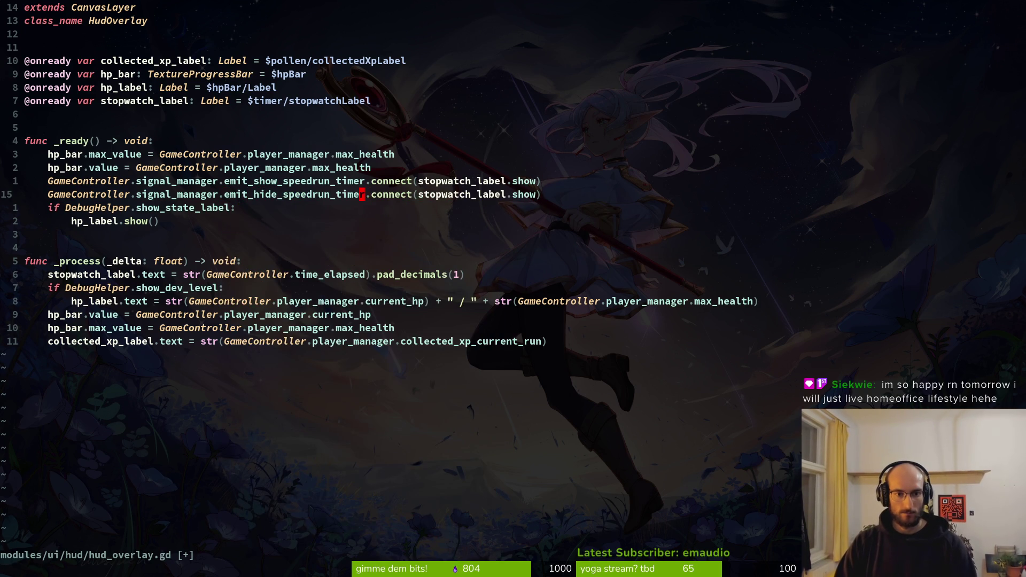
key(w)
key(w)
text(wcwhide)
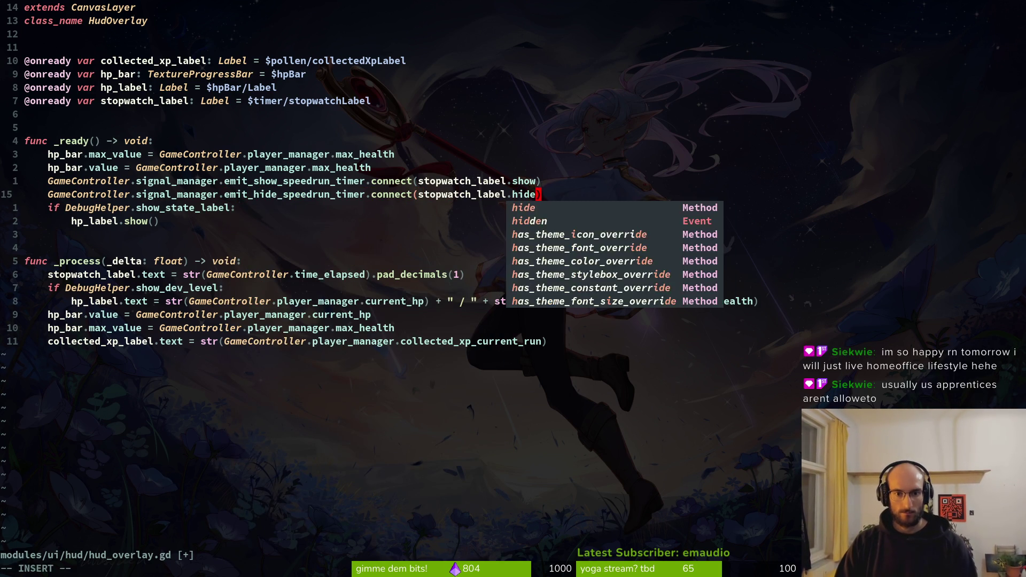
key(Escape)
text(:w)
key(Return)
key(k)
key(k)
key(k)
key(k)
key(k)
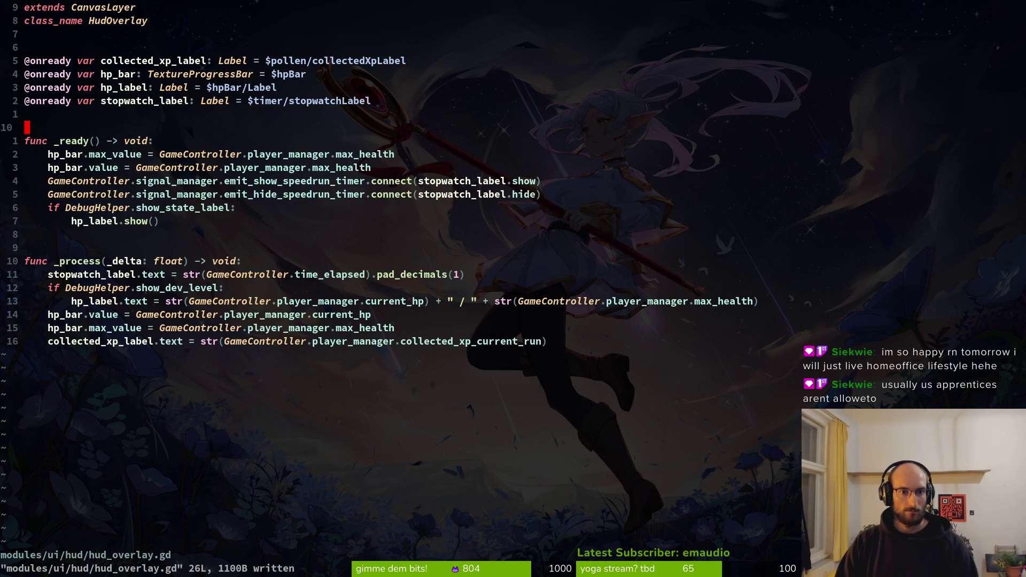
key(shift+v)
- Duplicate the stopwatch_label declaration and clear the copy's variable name
key(y)
key(p)
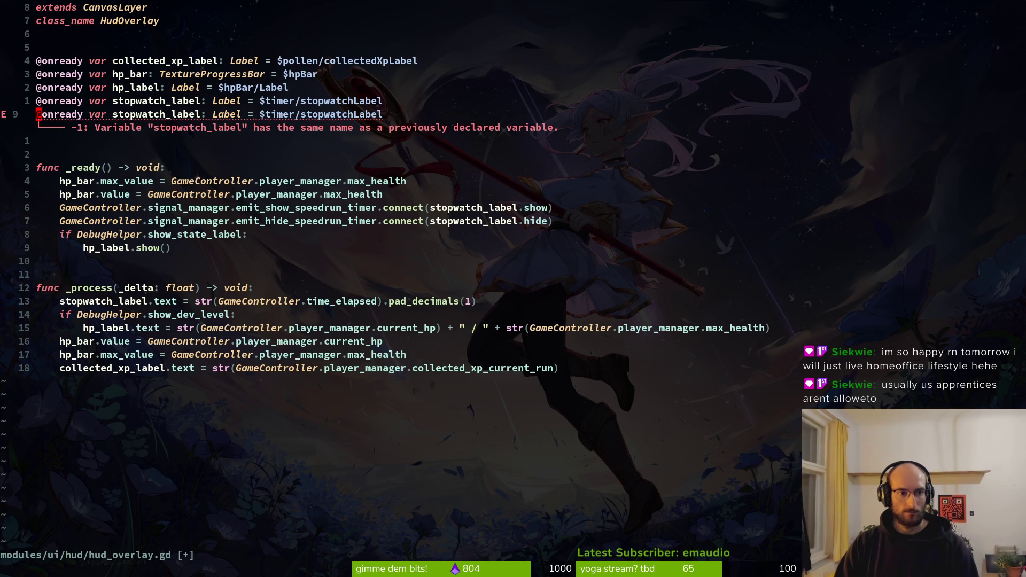
key(c)
key(w)
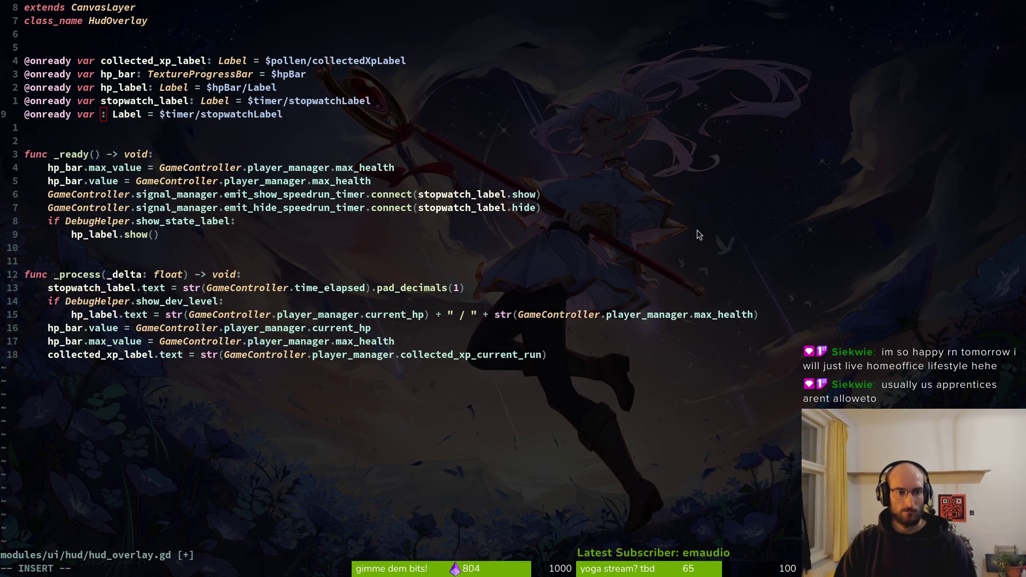
- Check the hudOverlay scene tree (hpBar, timer, pollen, comboBar) in Godot
key(alt+Tab)
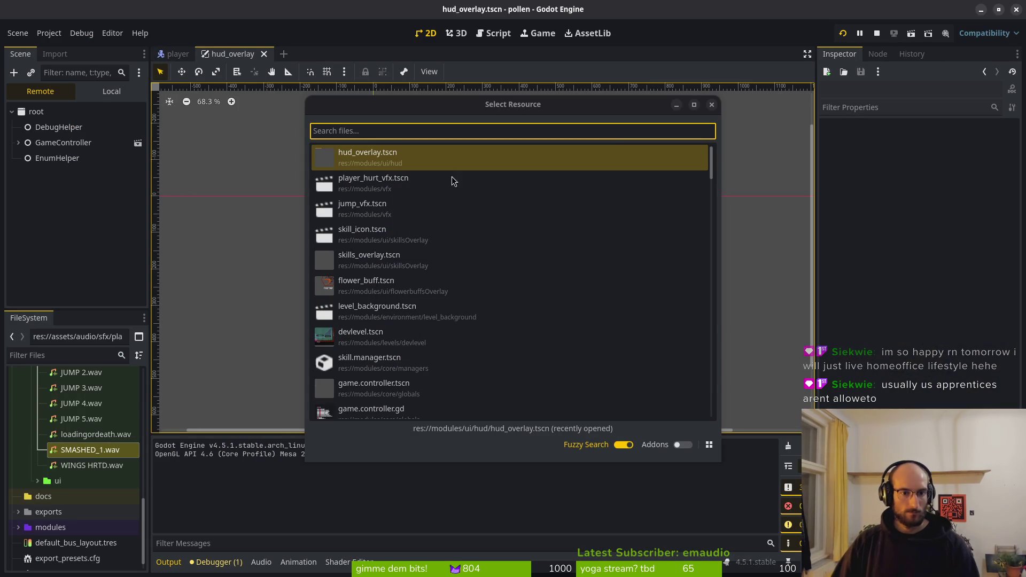
key(Return)
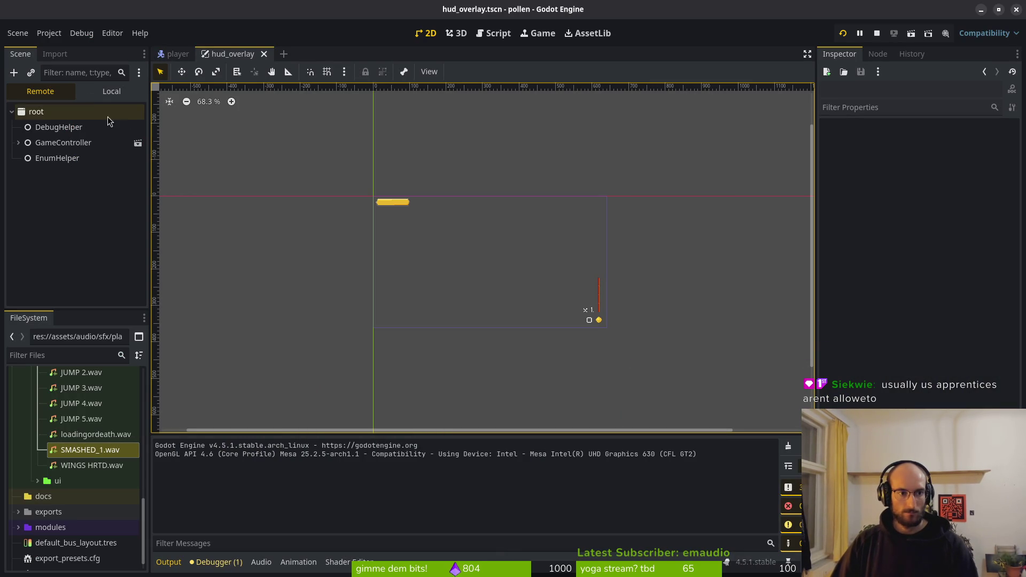
click(111, 91)
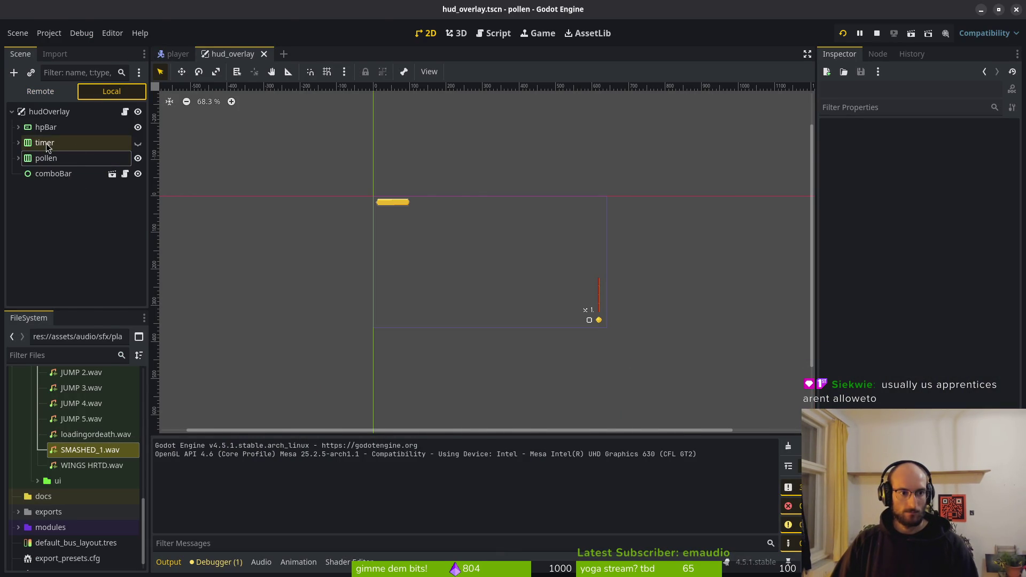
key(alt+Tab)
- Trim the new declaration's node path to end at $timer and save hud_overlay.gd
drag(207, 114, 390, 130)
key(d)
key(Escape)
text(:w)
key(Return)
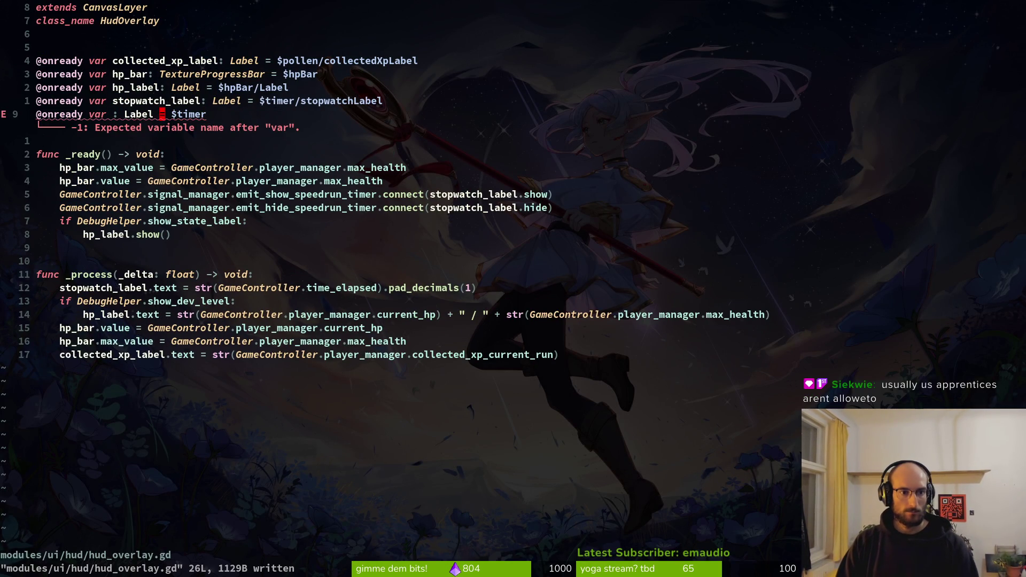
- Type HBoxContainer as the new declaration's type and save
text(cwHb)
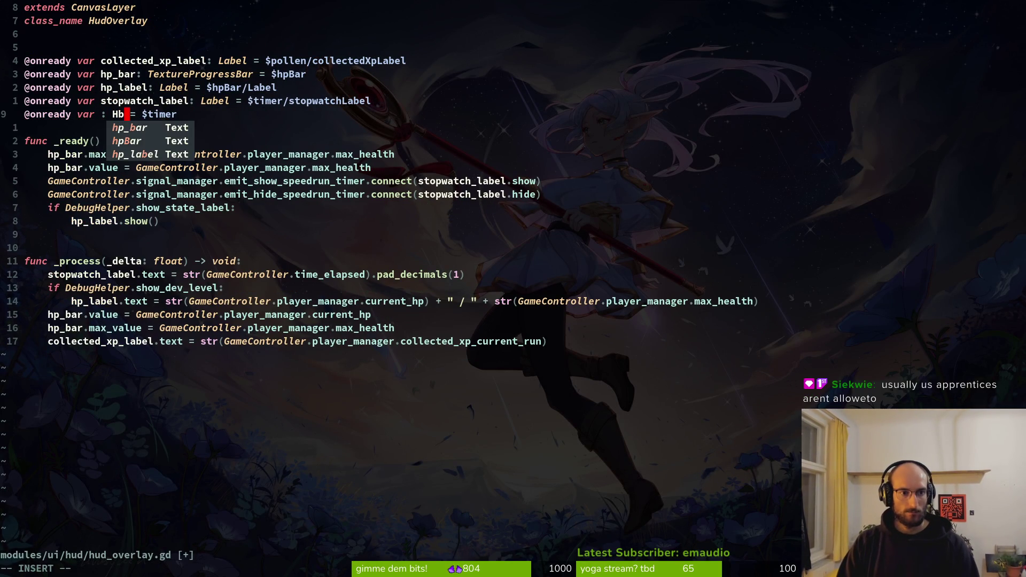
key(BackSpace)
text(B)
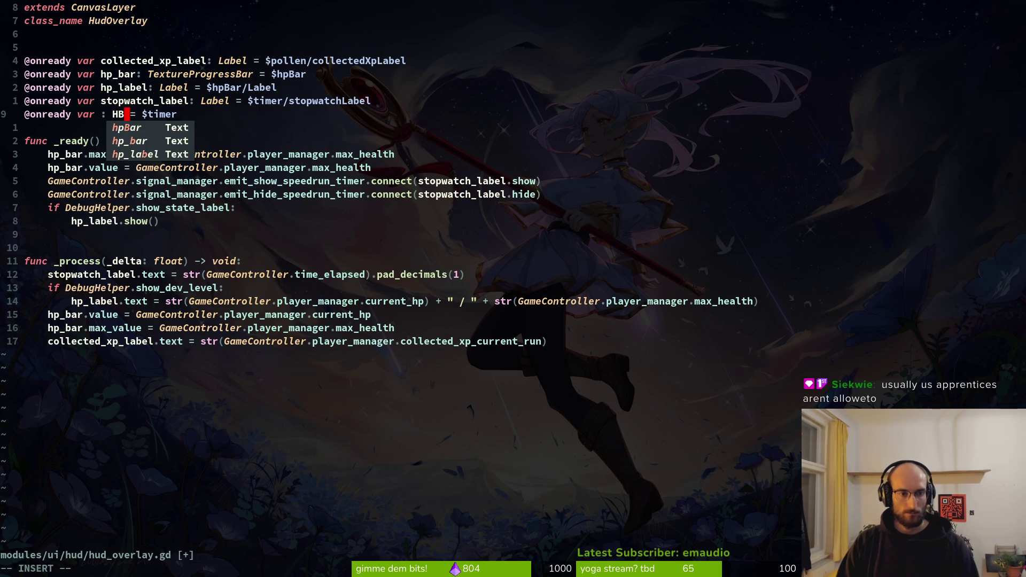
text(oxCon)
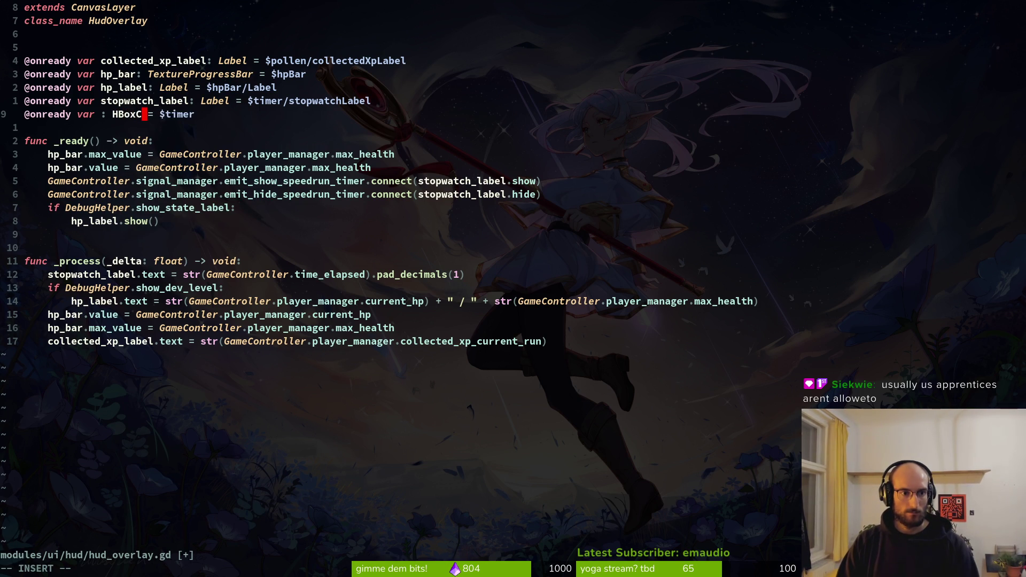
text(tainer)
key(Escape)
text(:w)
key(Return)
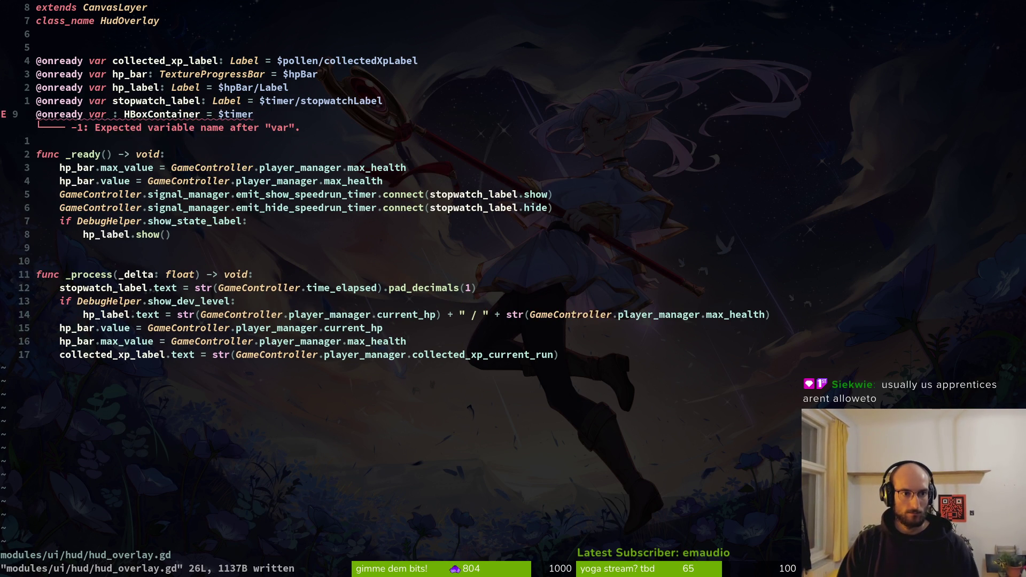
- Insert the variable name timerHbox before the colon on line 9
text(itimerH)
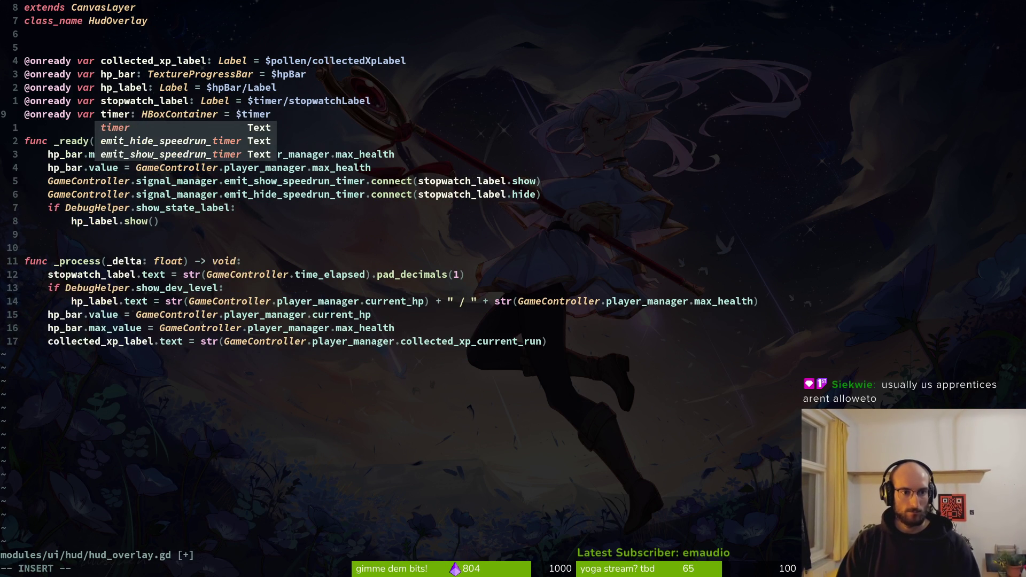
text(box)
key(Escape)
text(:w)
key(Return)
- Re-enter the HBoxContainer type via completion, save, and move to the show timer connection
key(w)
key(w)
text(cwh)
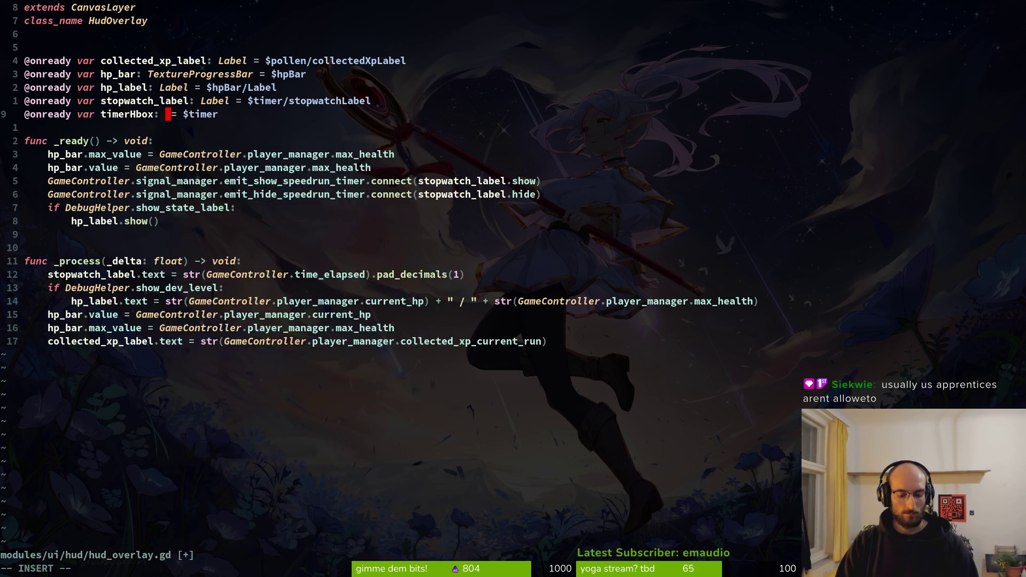
text(box)
key(Tab)
key(Escape)
text(:w)
key(Return)
key(j)
key(j)
key(j)
key(j)
key(f)
key(i)
key(k)
key(k)
key(j)
key(j)
key(k)
key(k)
key(k)
key(j)
key(j)
key(j)
- Try a column selection across both connect lines, back out a stray insert, and save
key(w)
key(w)
key(w)
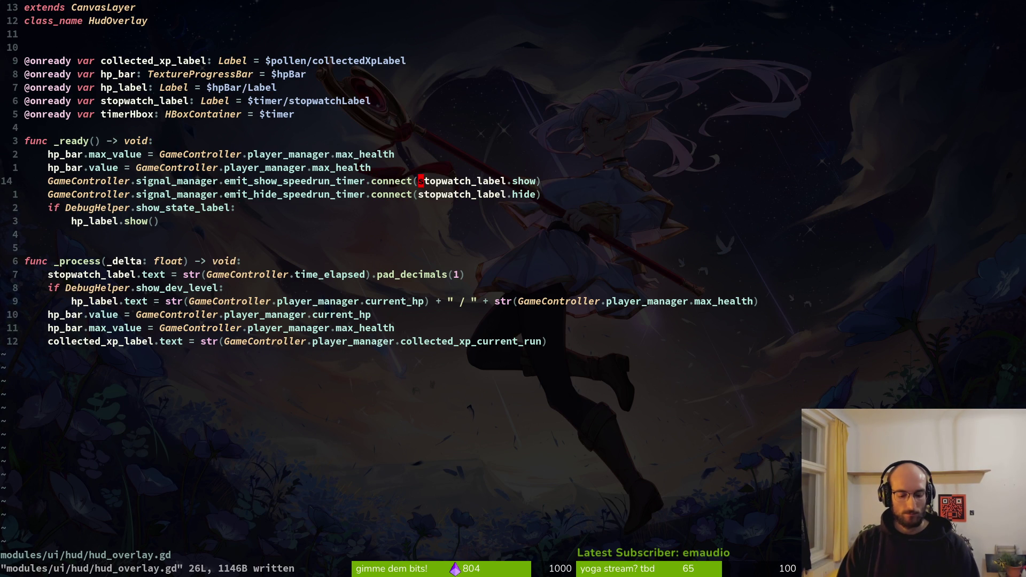
key(ctrl+v)
key(j)
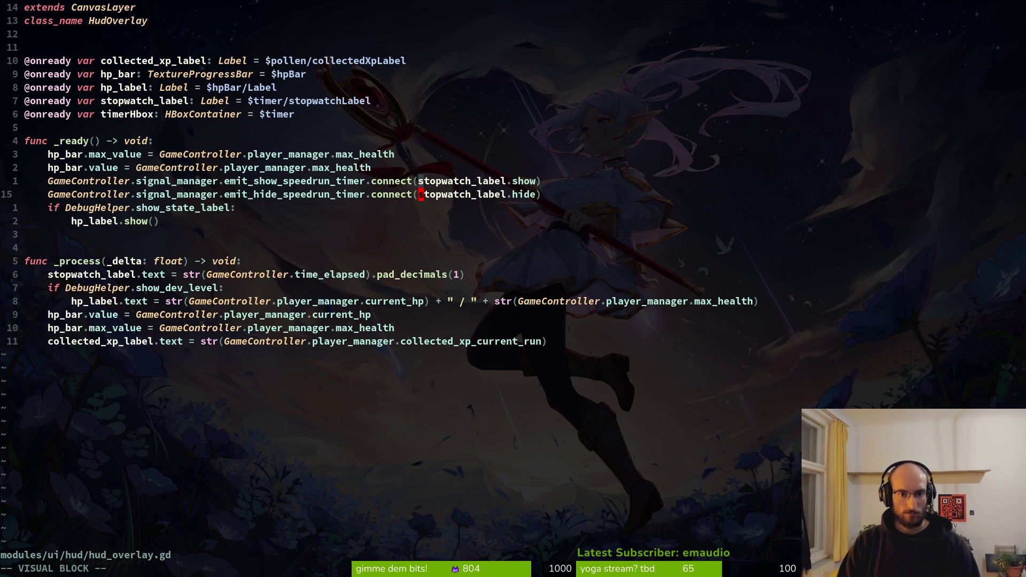
key(Escape)
key(k)
key(h)
key(ctrl+v)
key(I)
key(BackSpace)
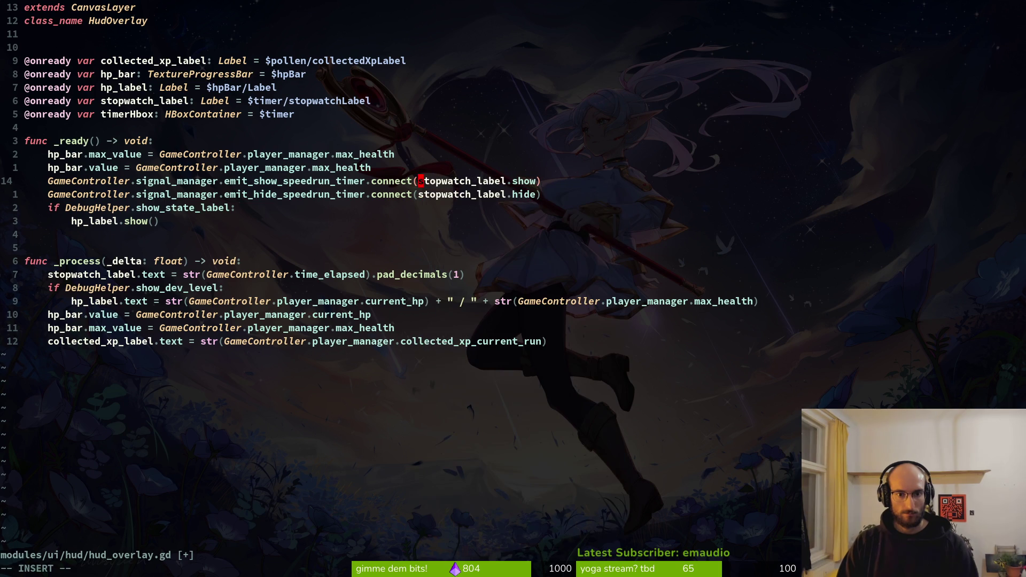
key(Escape)
text(:w)
key(Return)
- Replace stopwatch_label with timerHbox across both speedrun-timer connect lines
key(ctrl+v)
key(j)
key(w)
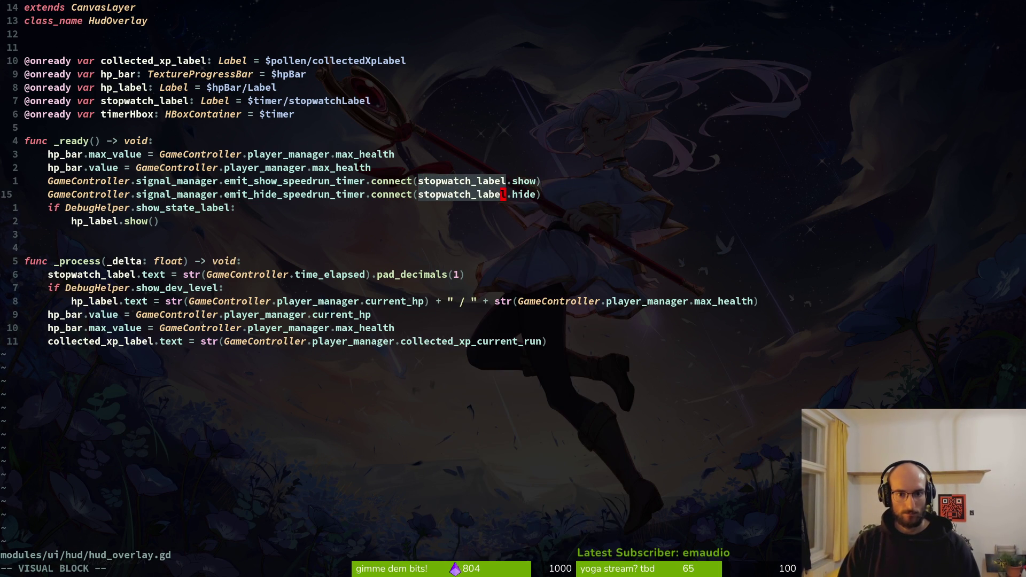
key(I)
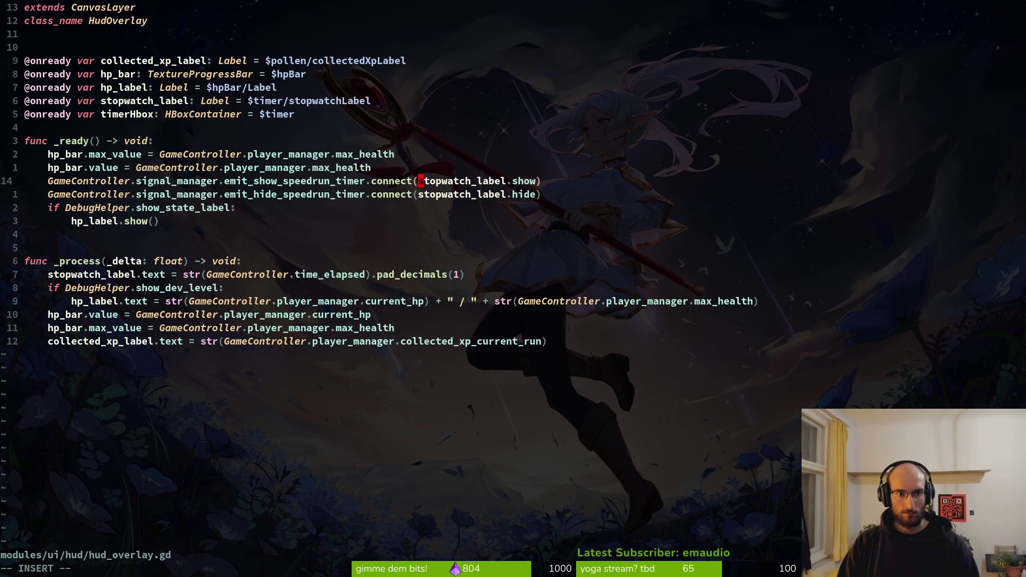
key(Escape)
key(ctrl+v)
key(j)
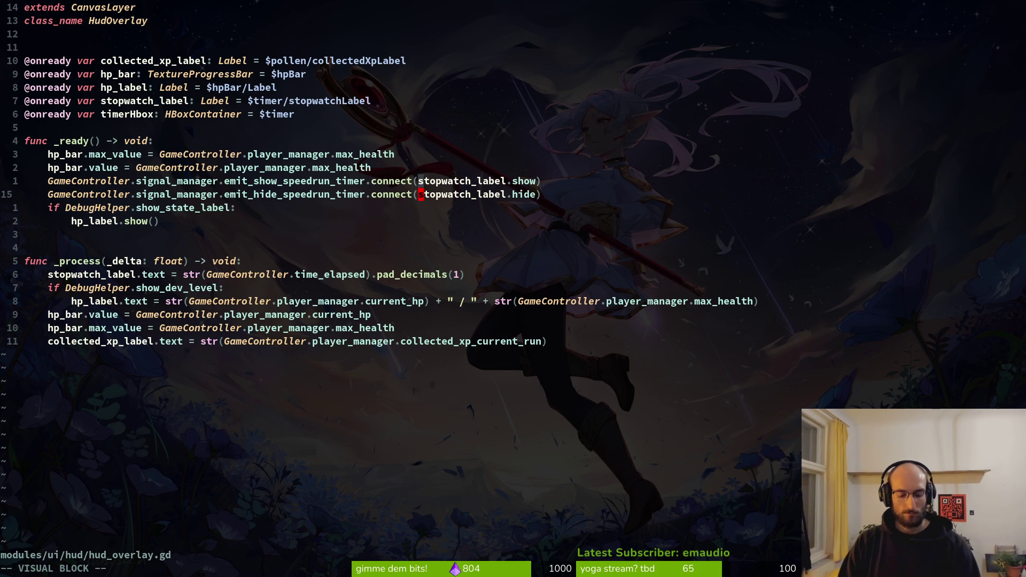
key(w)
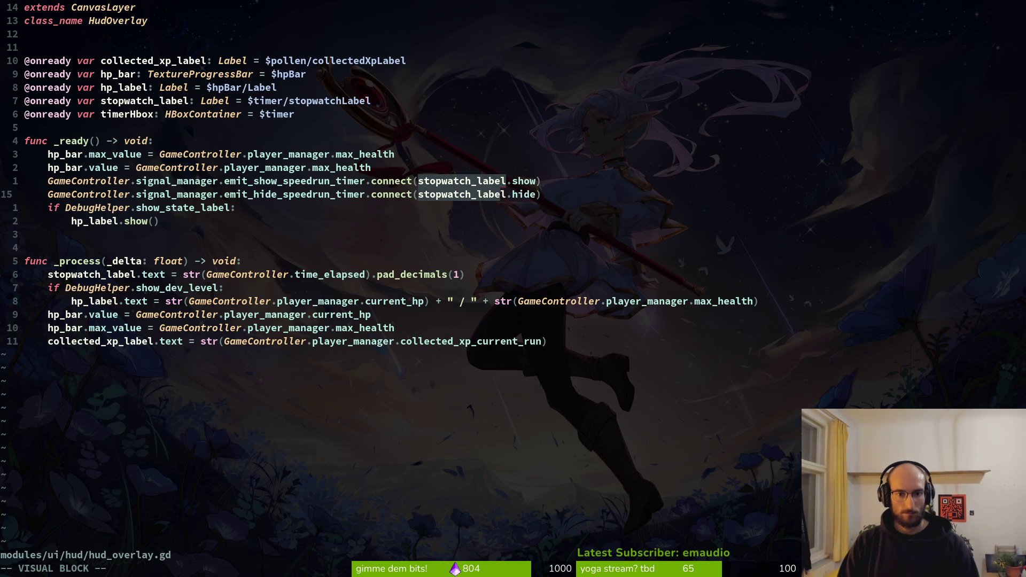
key(c)
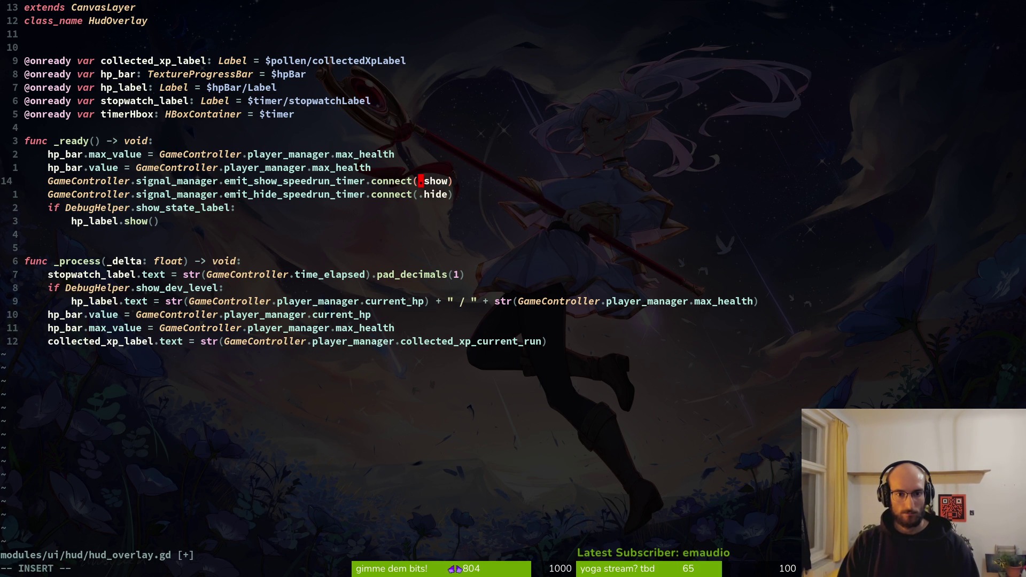
text(timerj)
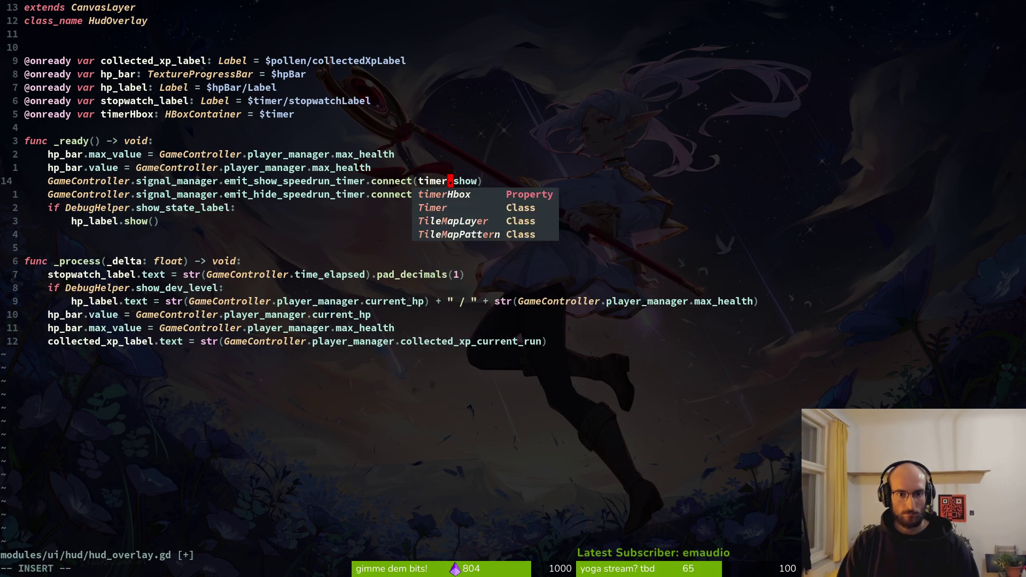
key(Return)
key(Escape)
text(ucwtimerHbox)
key(Escape)
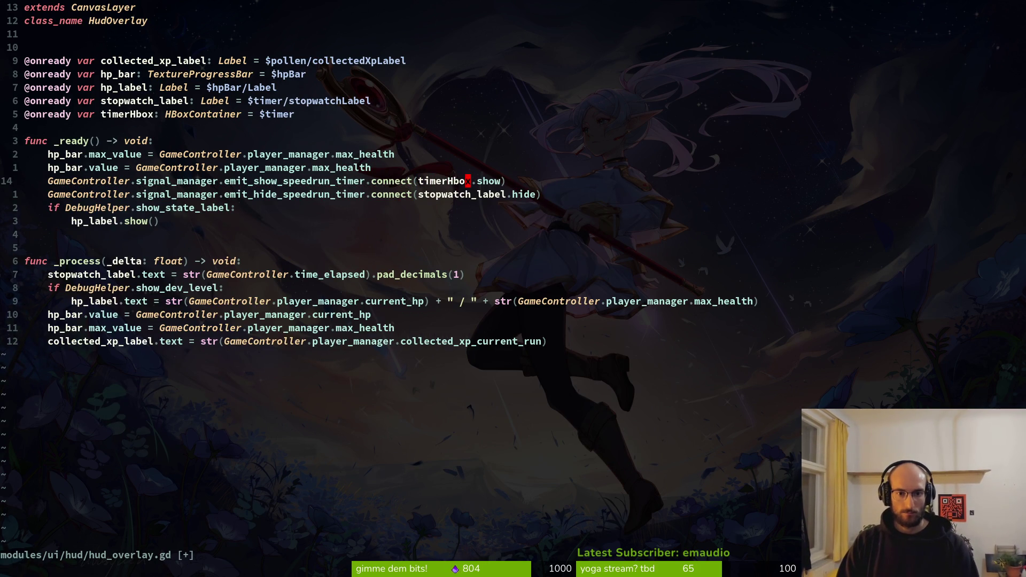
- Paste timerHbox over the hide line's name and save hud_overlay.gd
key(v)
key(i)
key(w)
text(yjviwp)
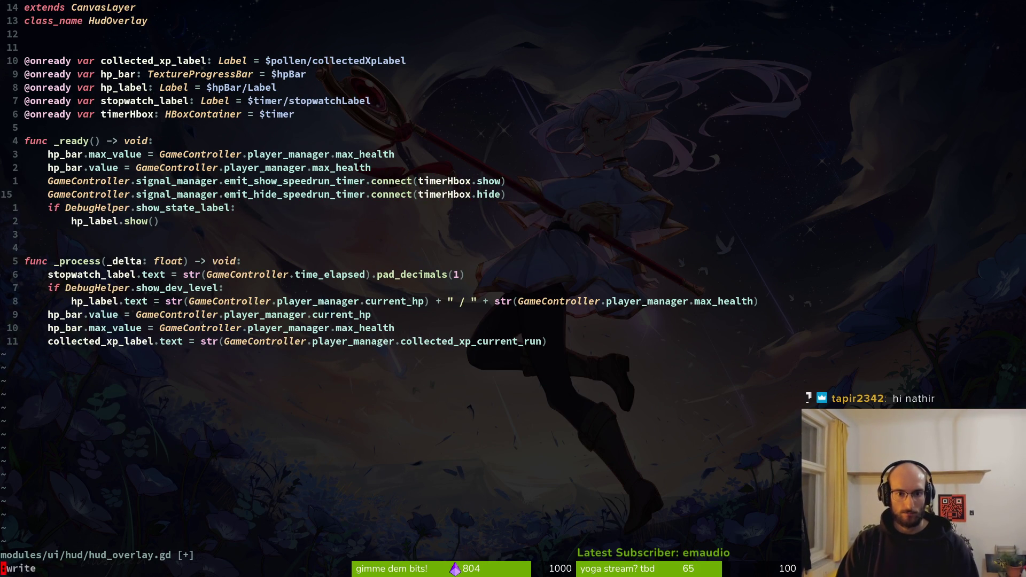
text(:w)
key(Return)
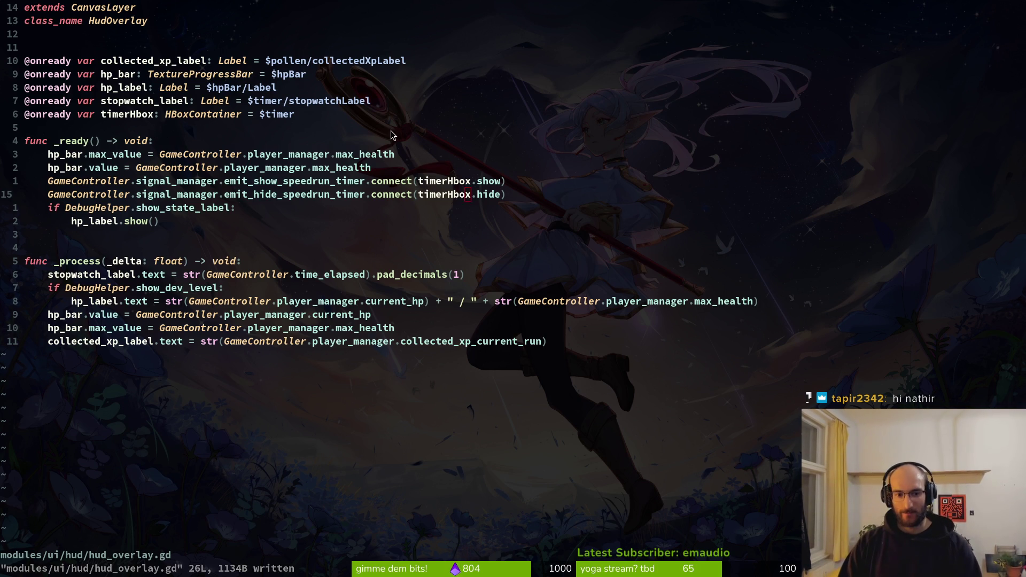
- Search the project for remaining stopwatch_label uses, then run the game in Godot
key(alt+Tab)
key(alt+Tab)
key(alt+Tab)
key(alt+Tab)
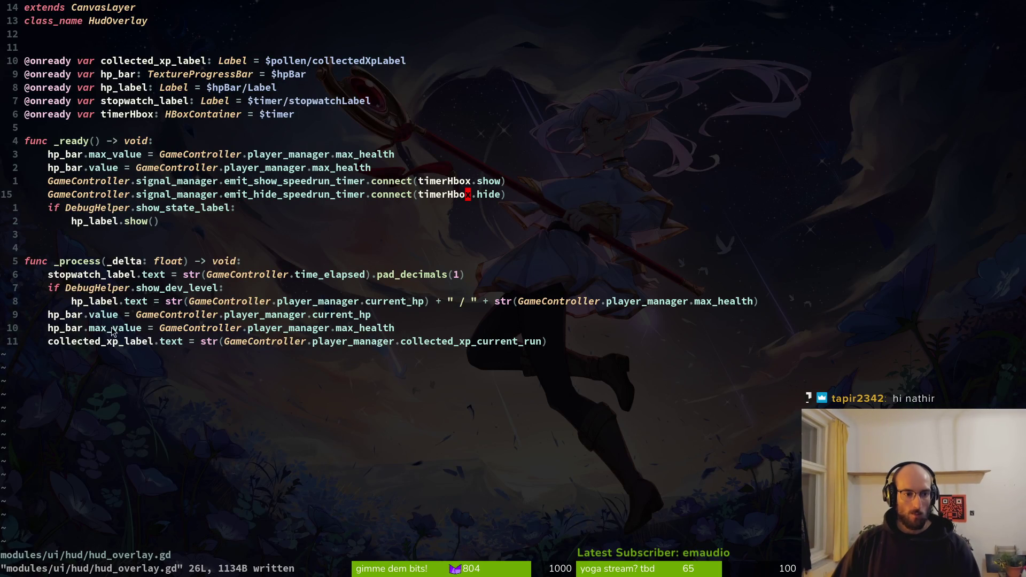
click(145, 101)
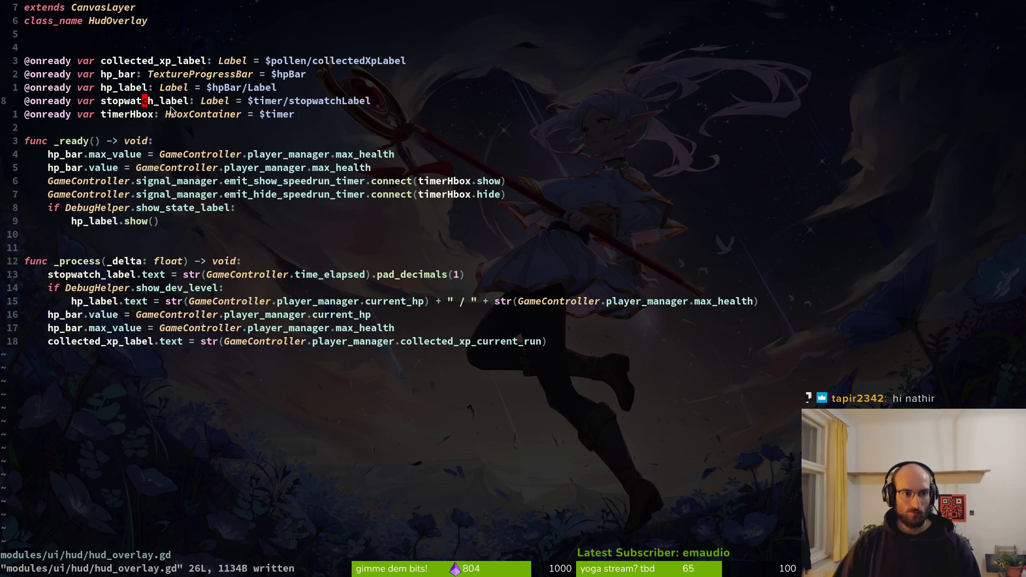
key(b)
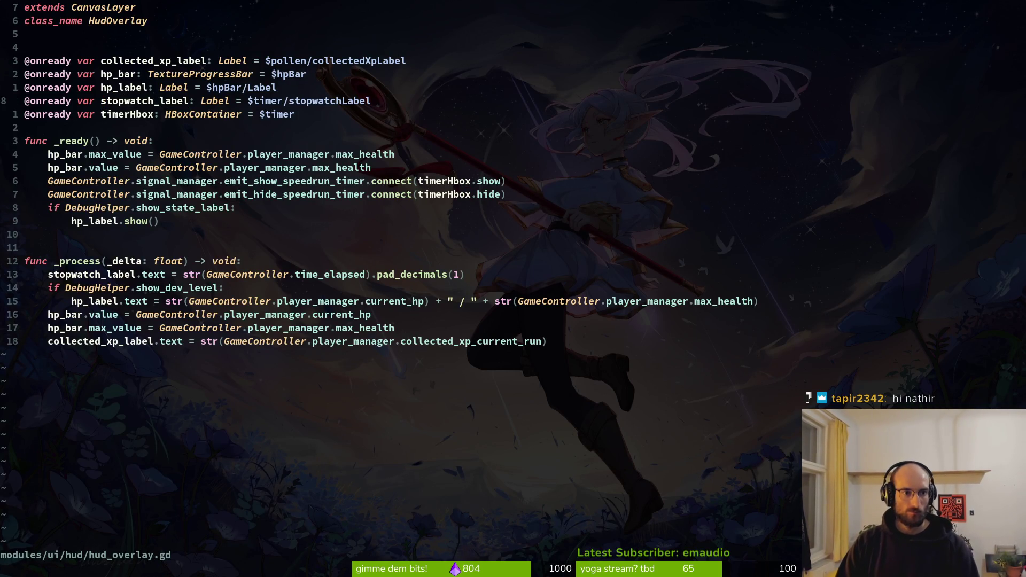
key(space)
key(p)
key(s)
key(Return)
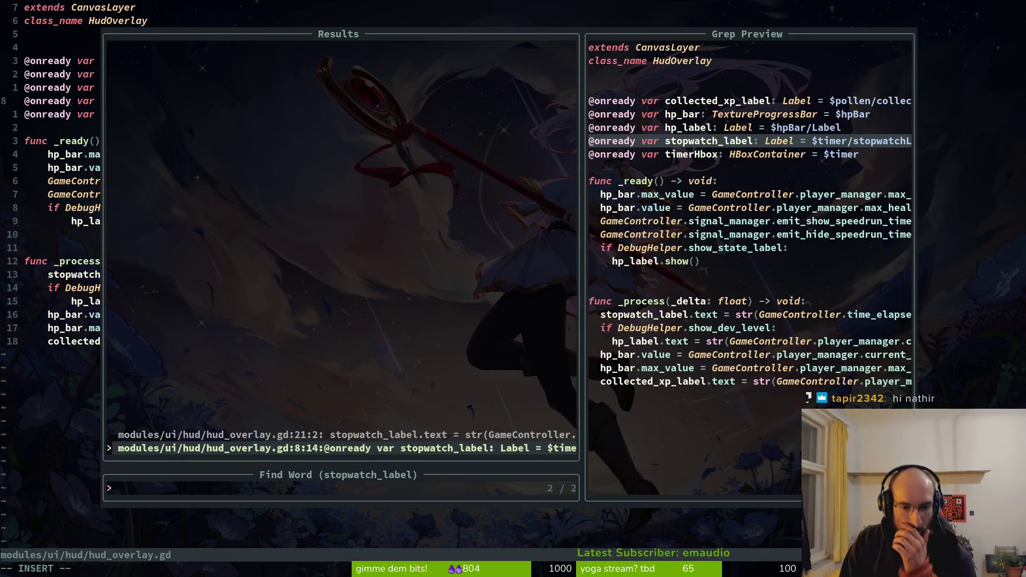
key(Escape)
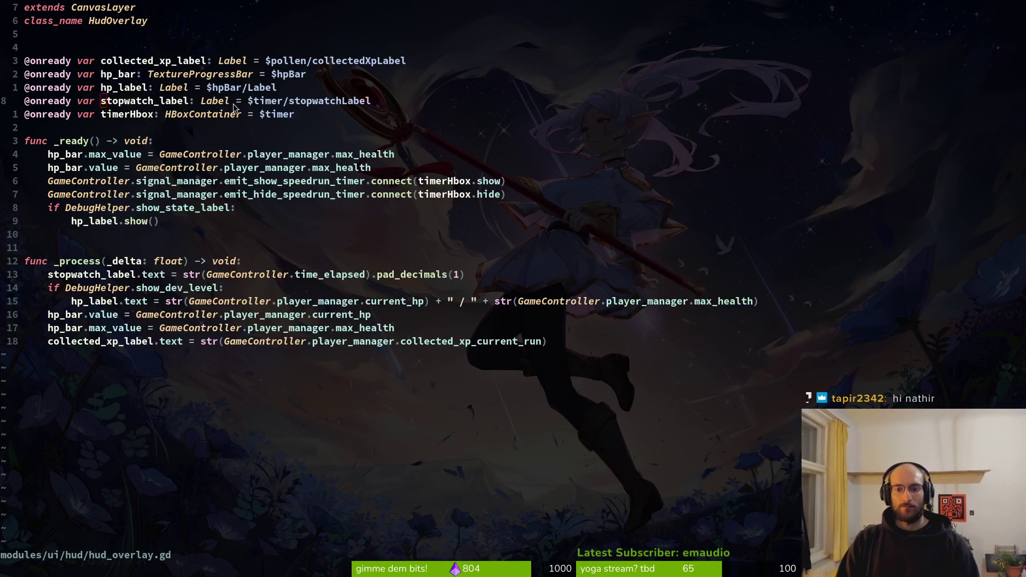
key(alt+Tab)
key(F5)
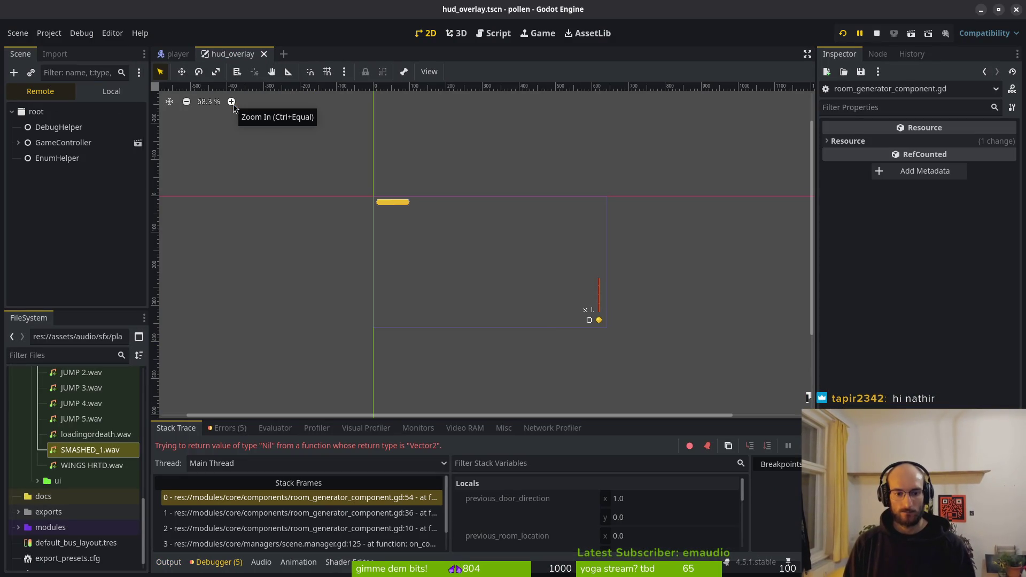
- Check the five errors, restart the game, and fly the bee into the hive's middle portal
click(237, 430)
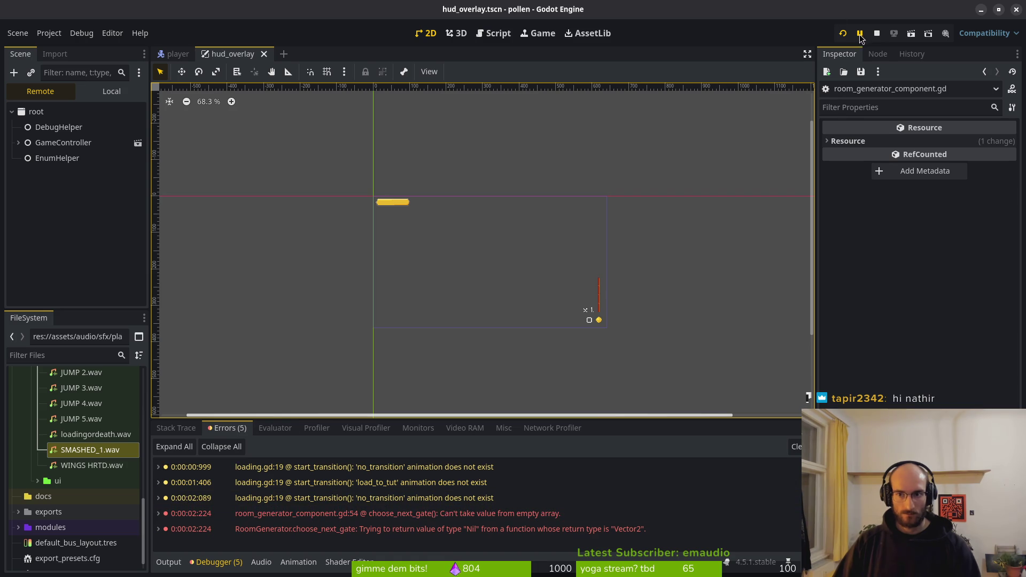
key(F5)
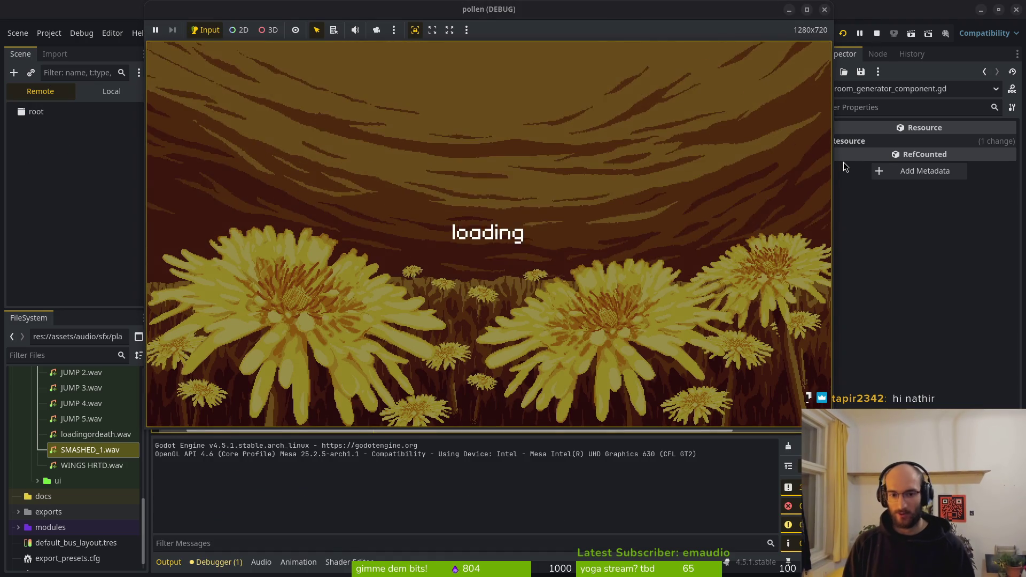
key(Return)
key(d)
key(w)
key(a)
key(d)
key(shift)
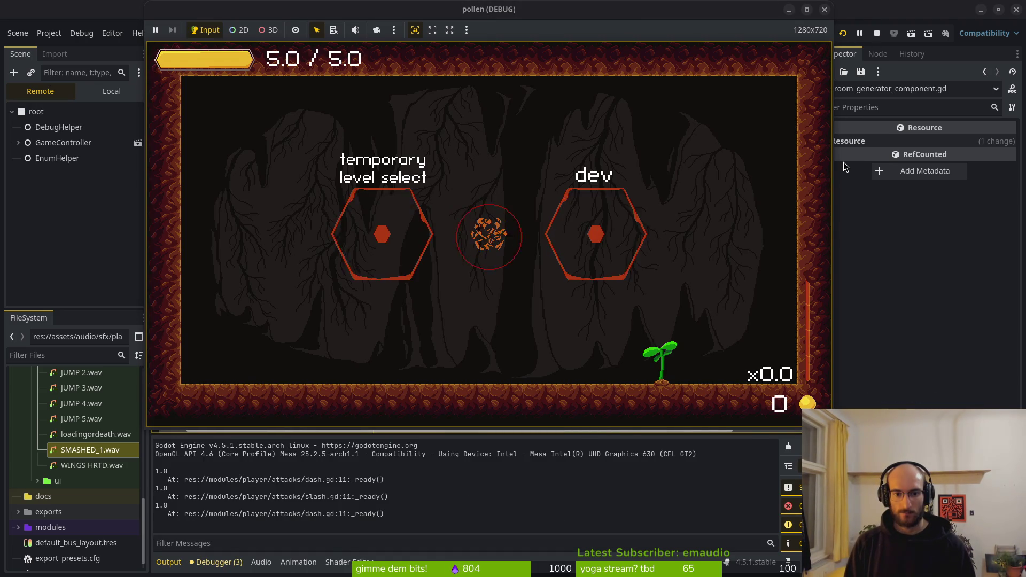
- Fight the flies in the cave room, respawn at the hub, and re-enter the middle portal
key(a)
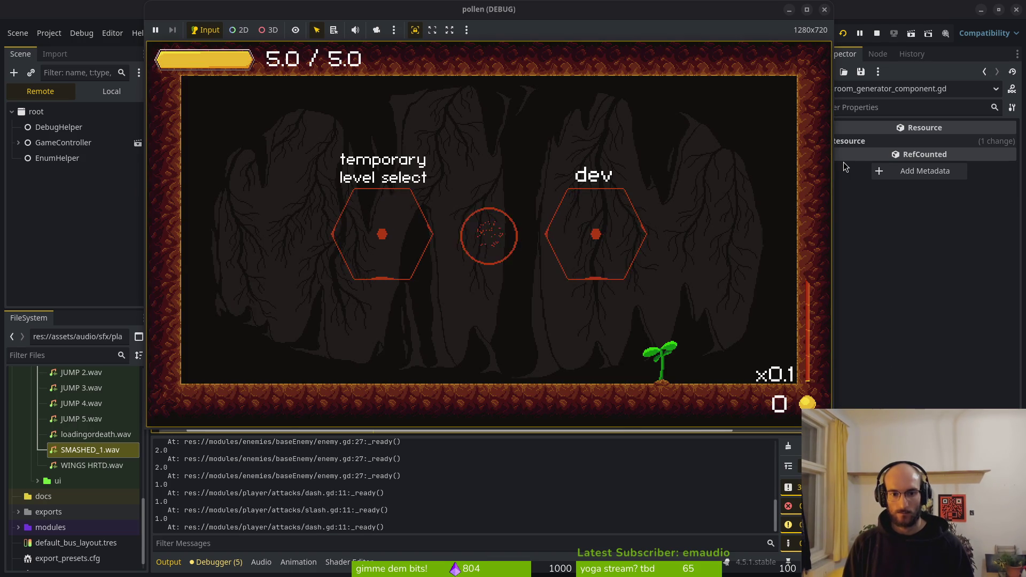
key(a)
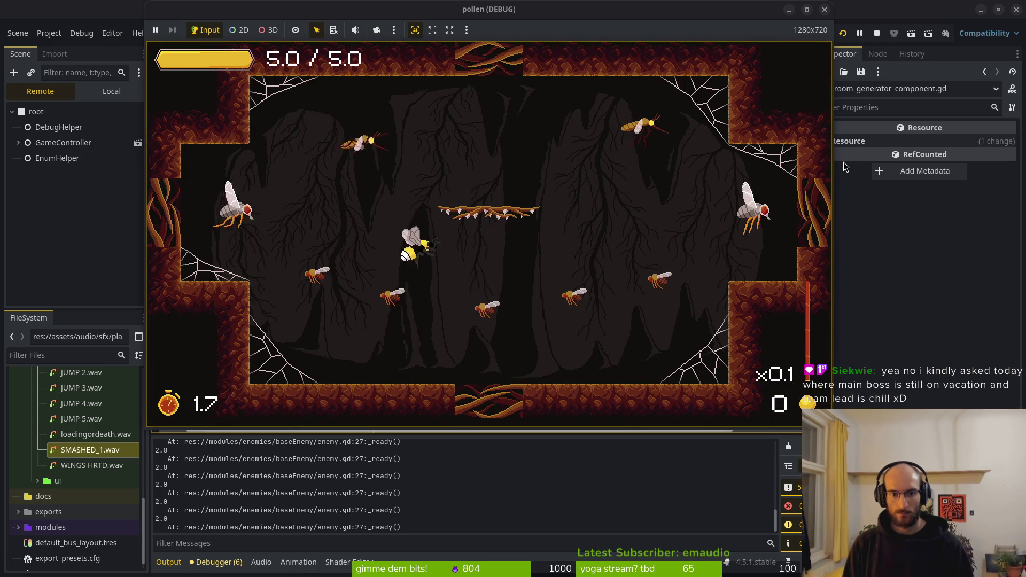
key(shift)
key(shift)
key(shift)
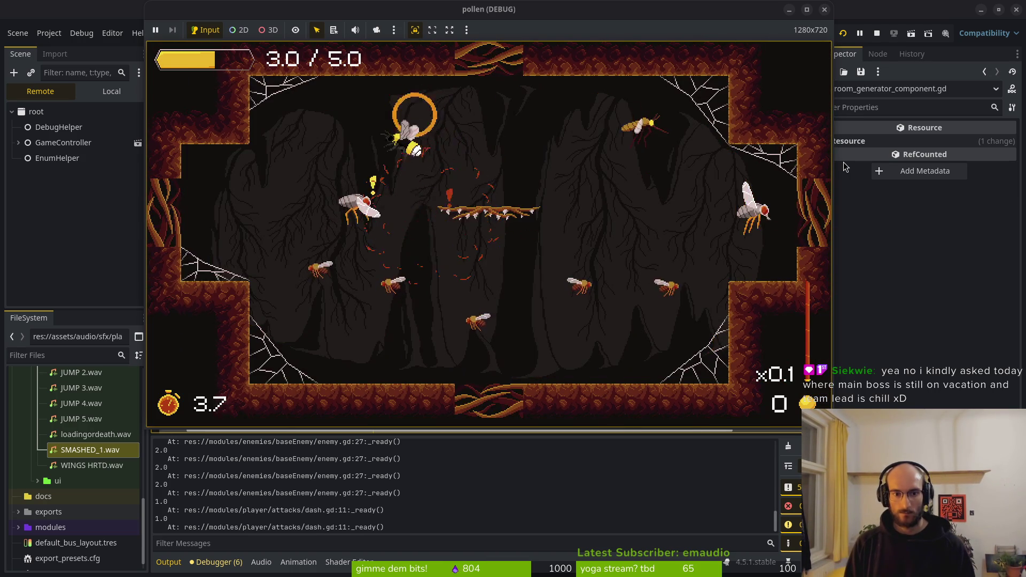
key(shift)
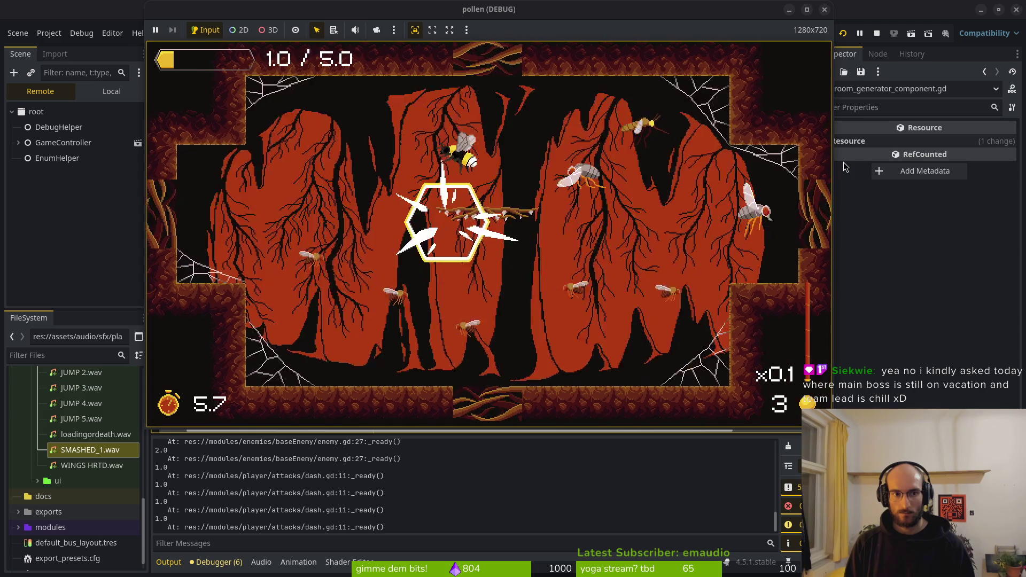
key(shift)
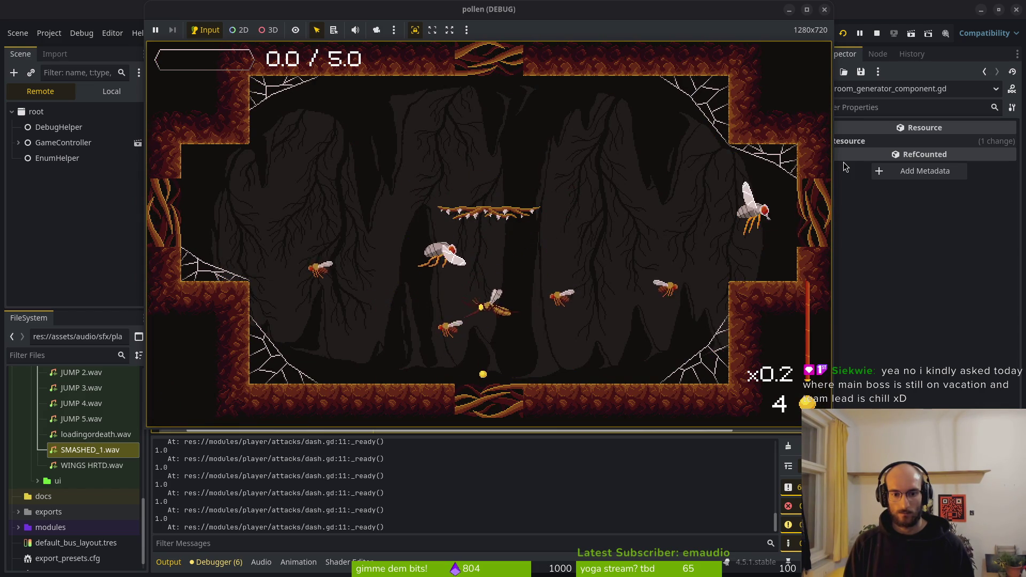
key(Return)
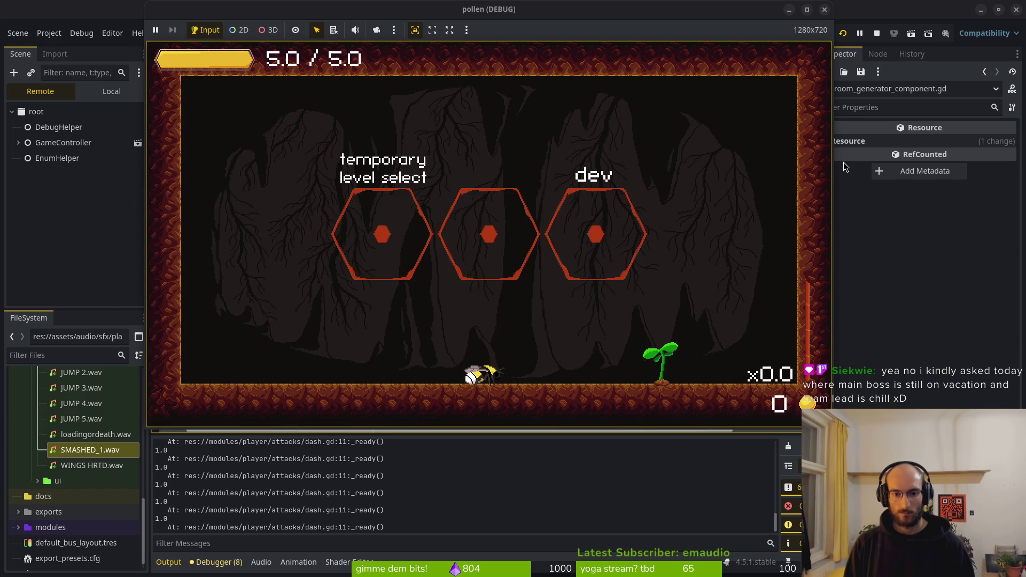
key(space)
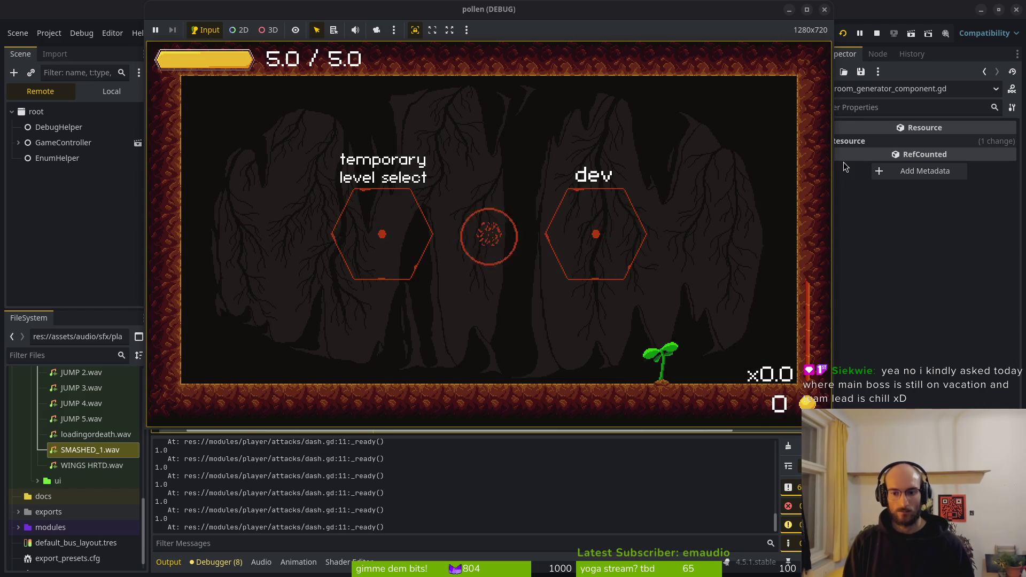
- Pause and quit the run to the title screen, then close the game window
key(Escape)
key(Down)
key(Down)
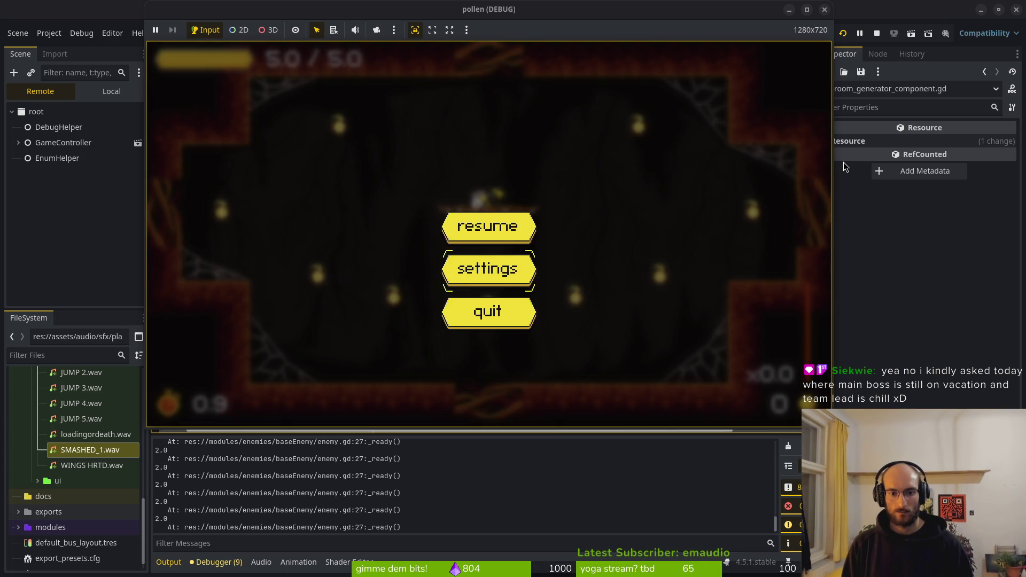
key(Return)
key(Return)
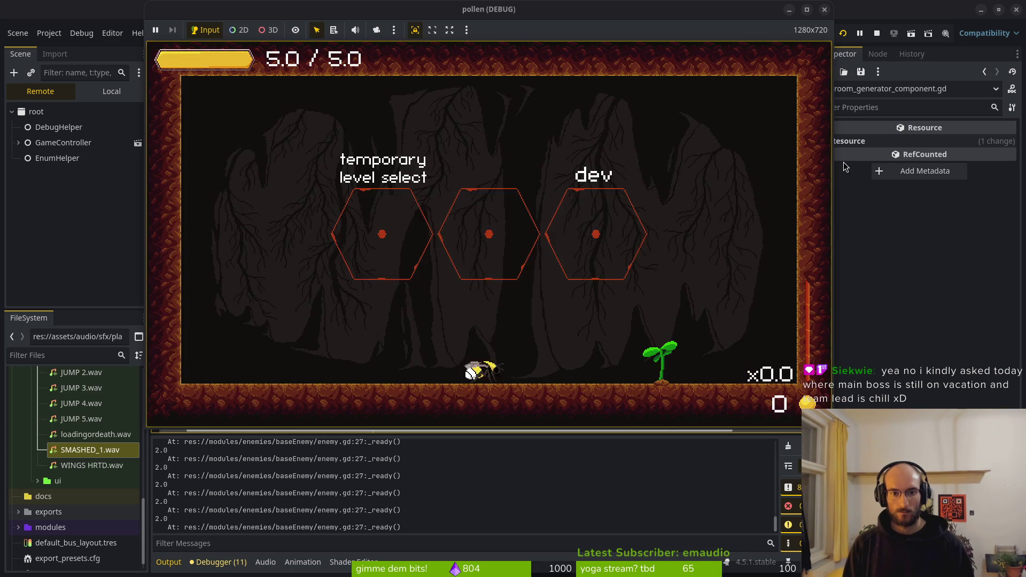
key(Escape)
key(Down)
key(Escape)
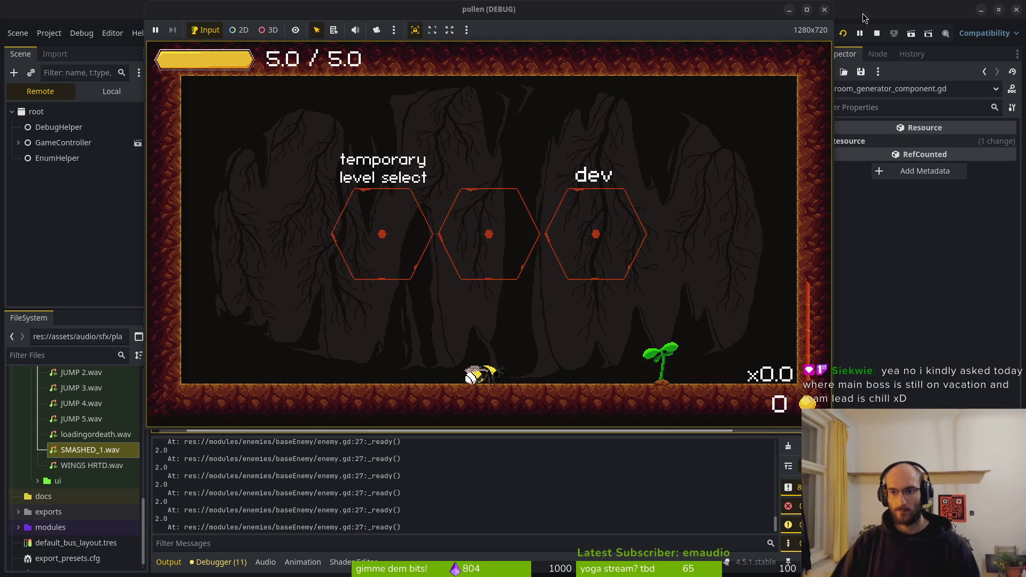
click(825, 10)
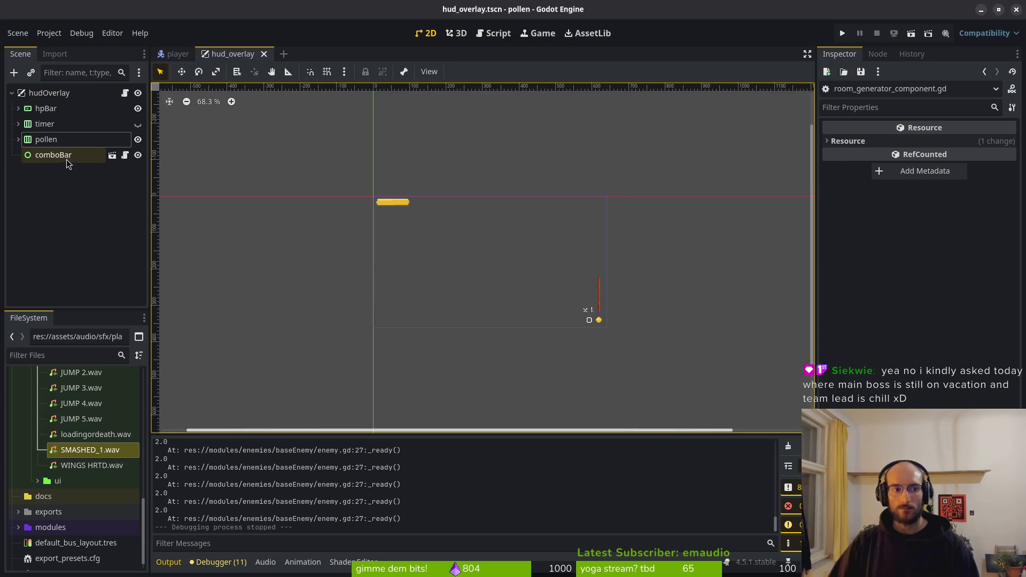
- Close the hud_overlay and player scene tabs and relaunch the project
middle_click(240, 54)
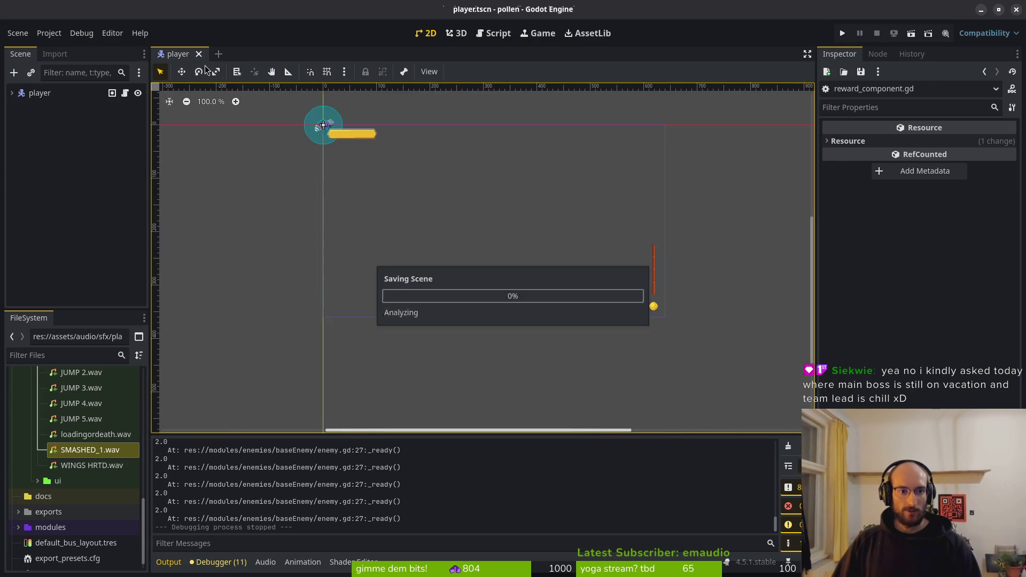
middle_click(182, 55)
click(843, 33)
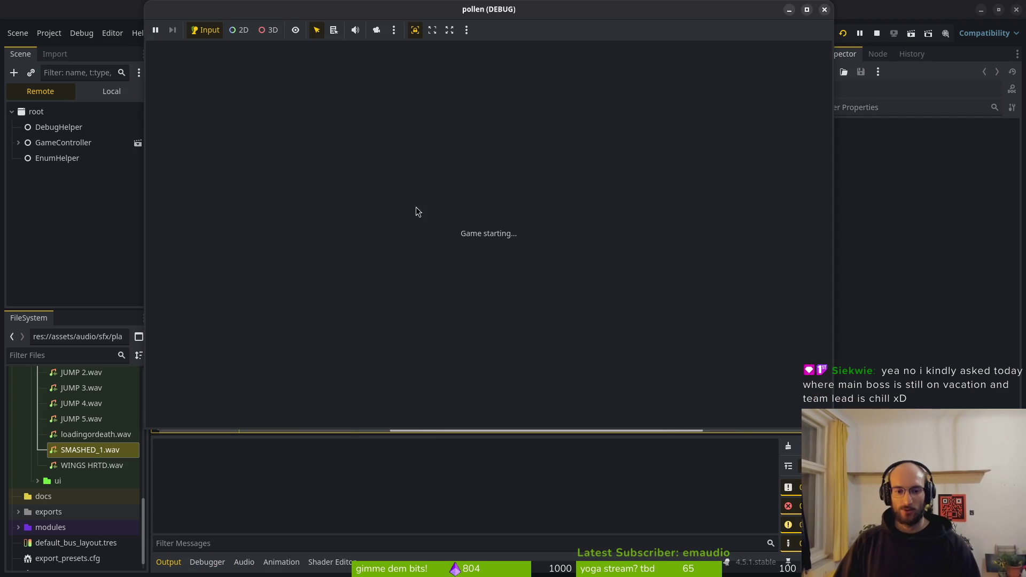
key(super+1)
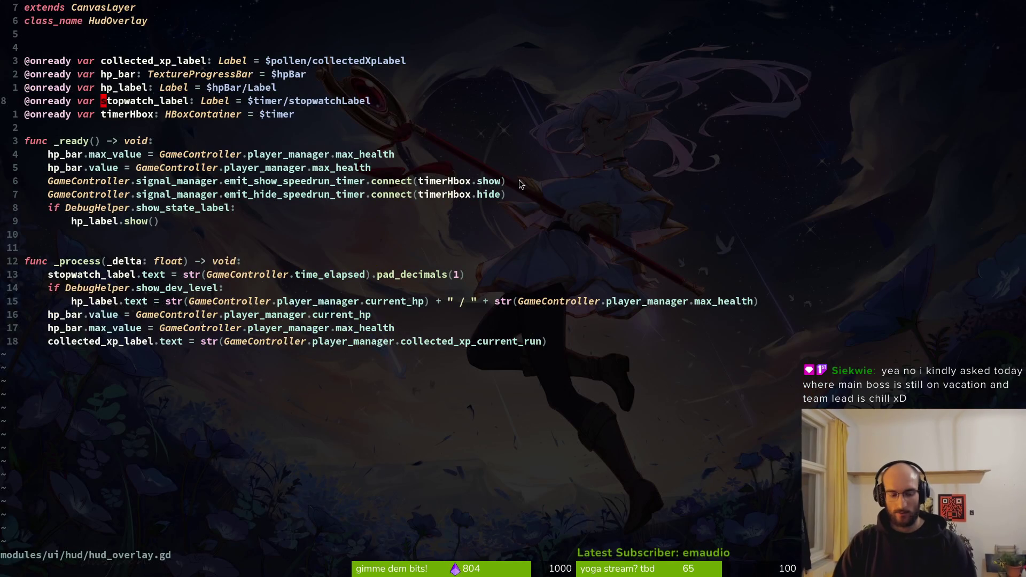
- Save the HUD script and quit Neovim with :wq after two mistyped attempts
text(:weq)
key(Return)
text(:qw)
key(Return)
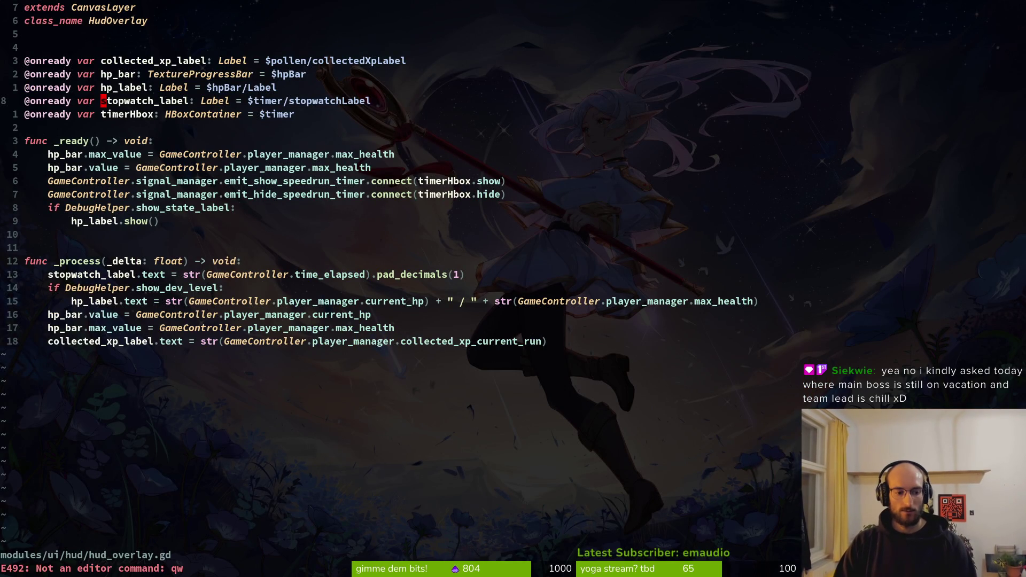
text(:wq)
key(Return)
- In tig status, stage signal.manager.gd, dying.gd and level.gd after reviewing their diffs
key(Down)
key(Down)
key(Return)
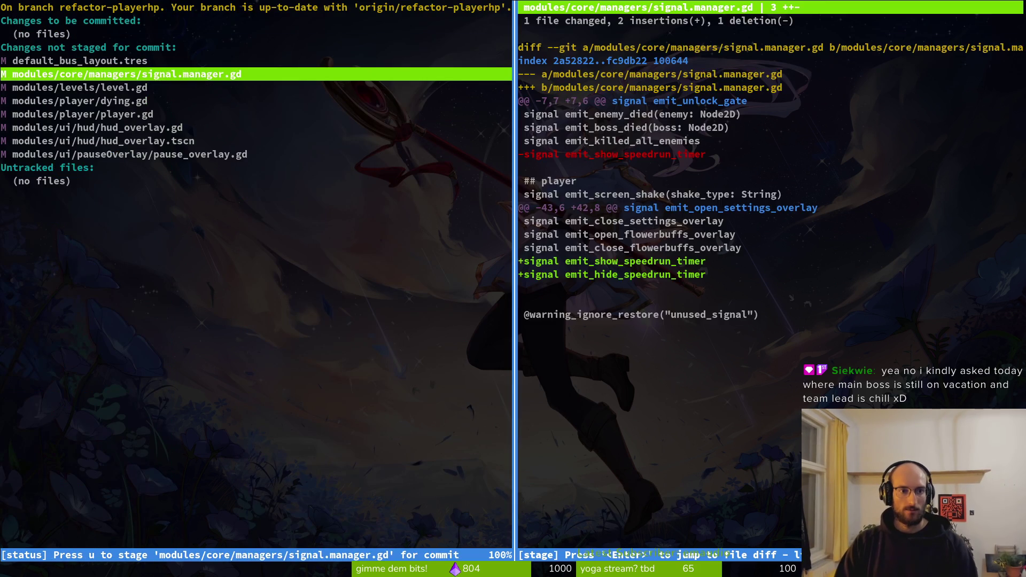
key(u)
key(u)
key(q)
key(Down)
key(Return)
- Stage player.gd, hud_overlay.gd, hud_overlay.tscn and pause_overlay.gd, skipping default_bus_layout.tres, and begin the git commit
key(u)
key(Down)
key(Return)
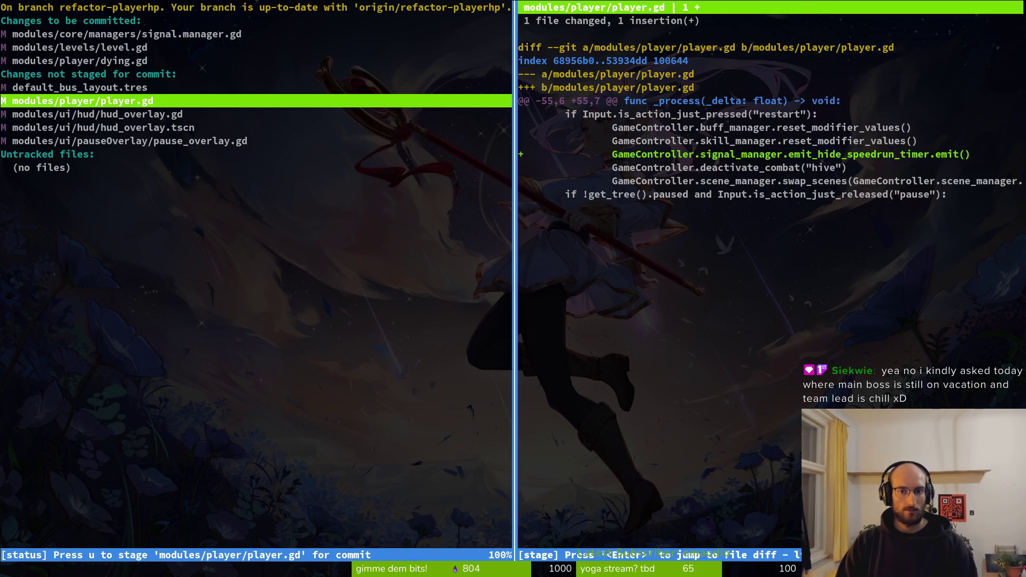
key(u)
key(q)
key(Return)
key(u)
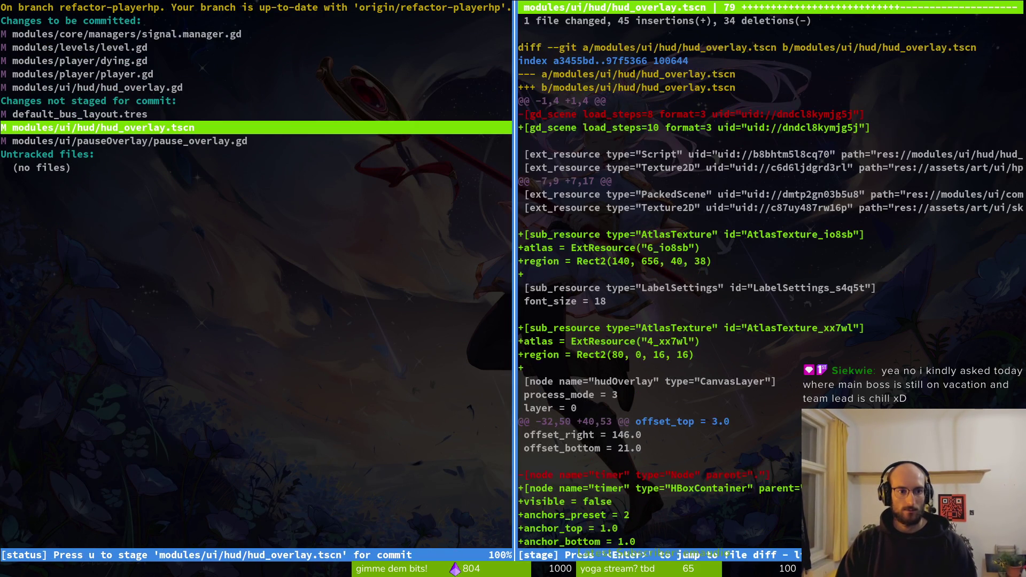
key(u)
key(Up)
key(Down)
text(uqgit comit)
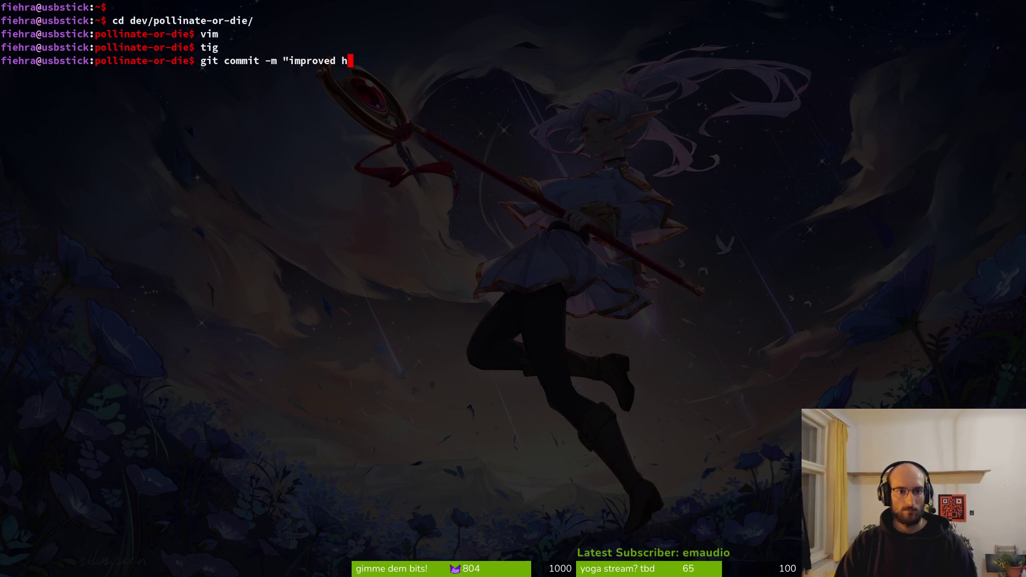
- Commit as "improved hud overlay, hide show timer when needed" and push to refactor-playerhp
text(overlay, )
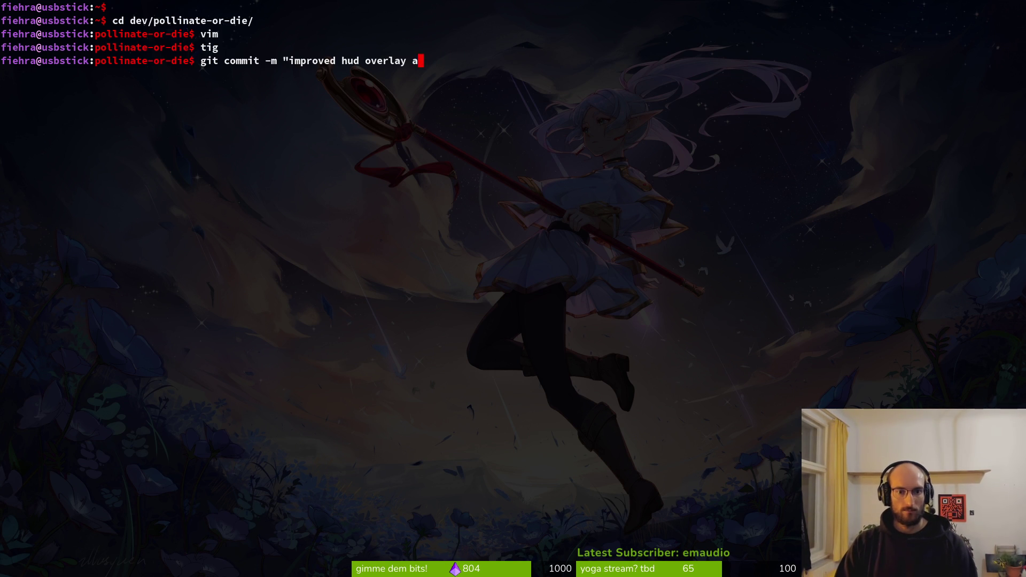
text(hide show timer when nee)
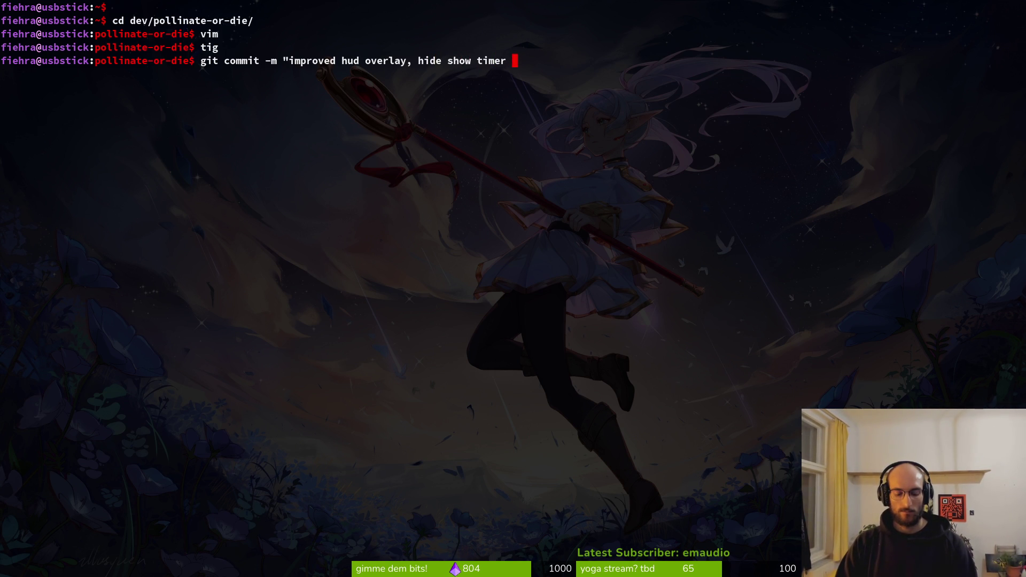
text(ded")
key(Return)
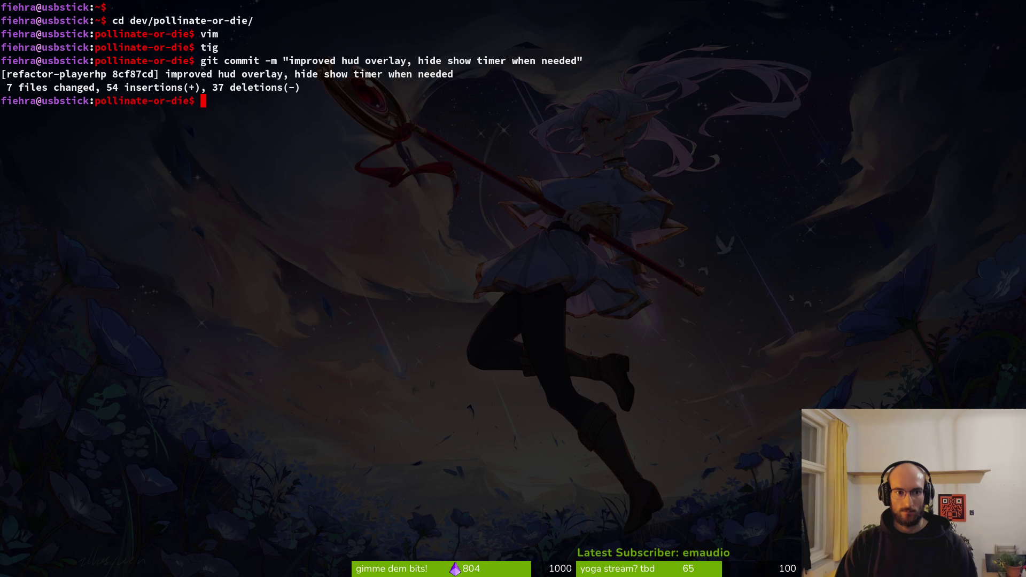
text(git push)
key(Return)
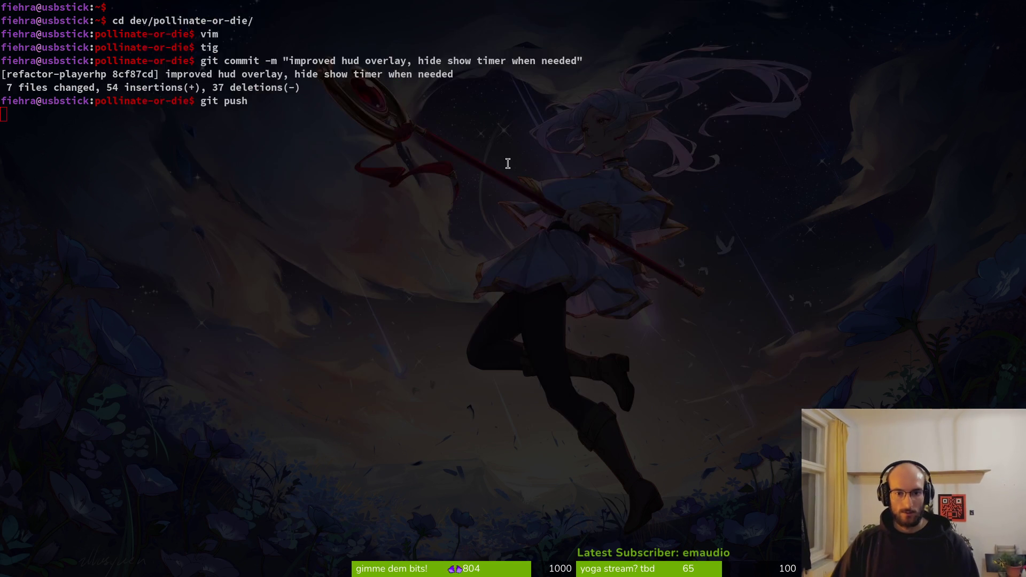
key(alt+Tab)
key(alt+Tab)
key(alt+Tab)
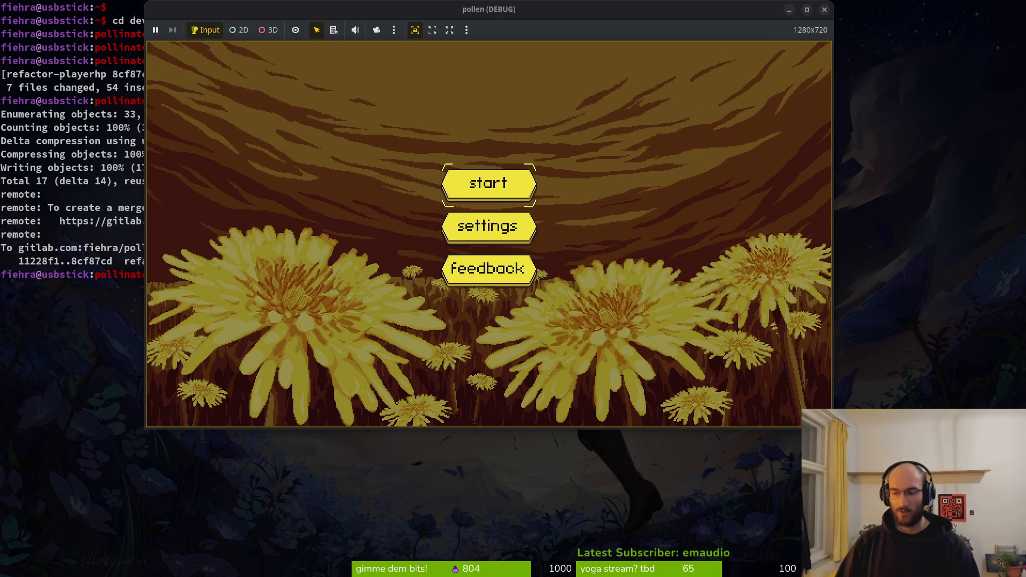
- In the game's settings, set music to full volume, raise sfx, and switch devLevel off
key(super+w)
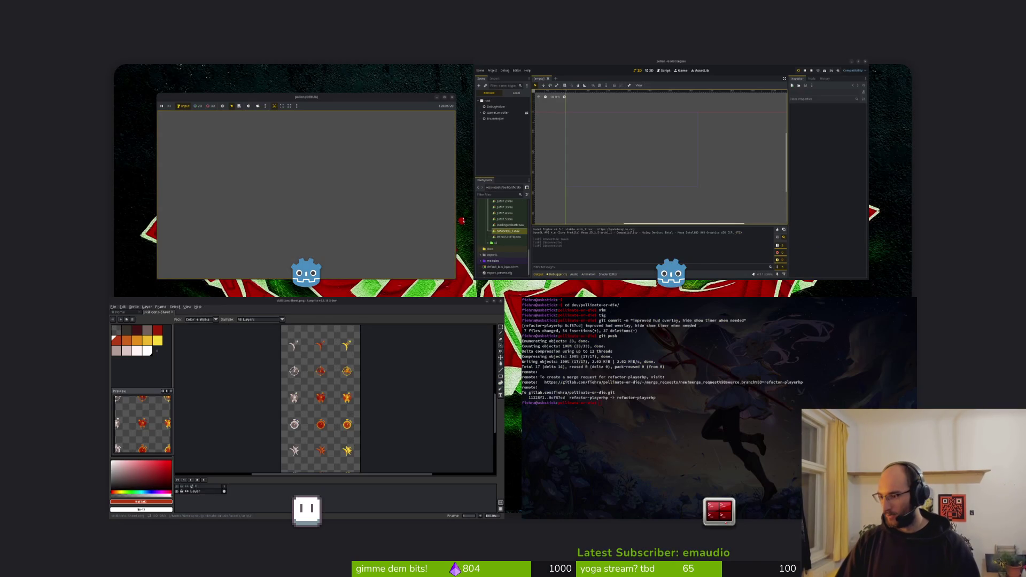
key(super+w)
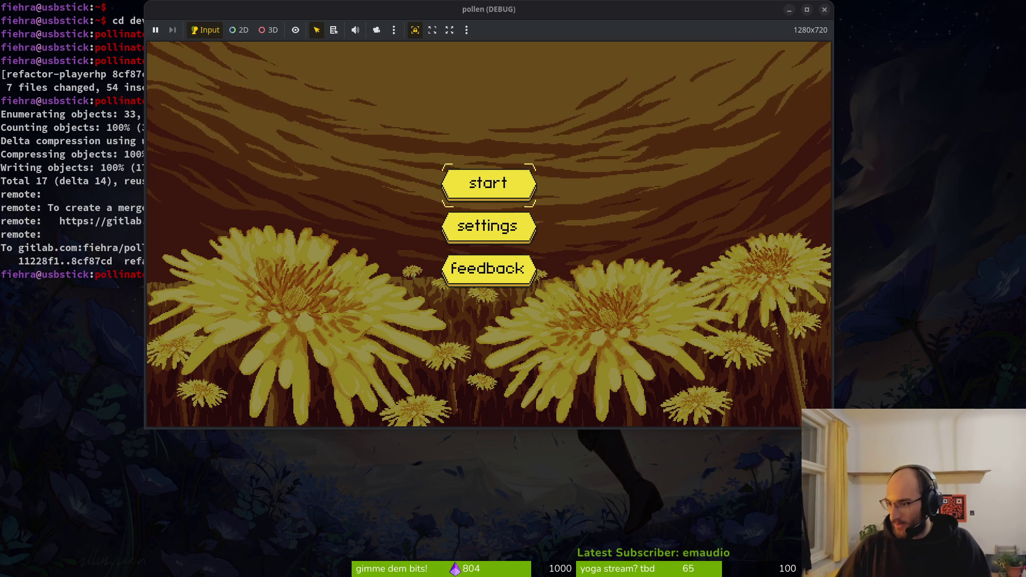
key(Down)
key(Return)
drag(372, 264, 697, 271)
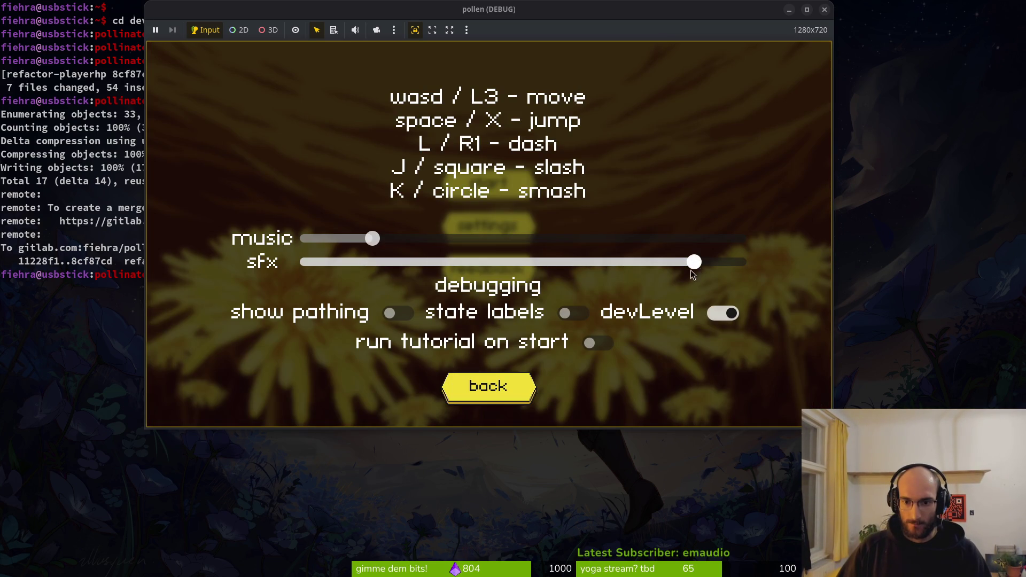
drag(373, 238, 737, 238)
drag(680, 261, 737, 261)
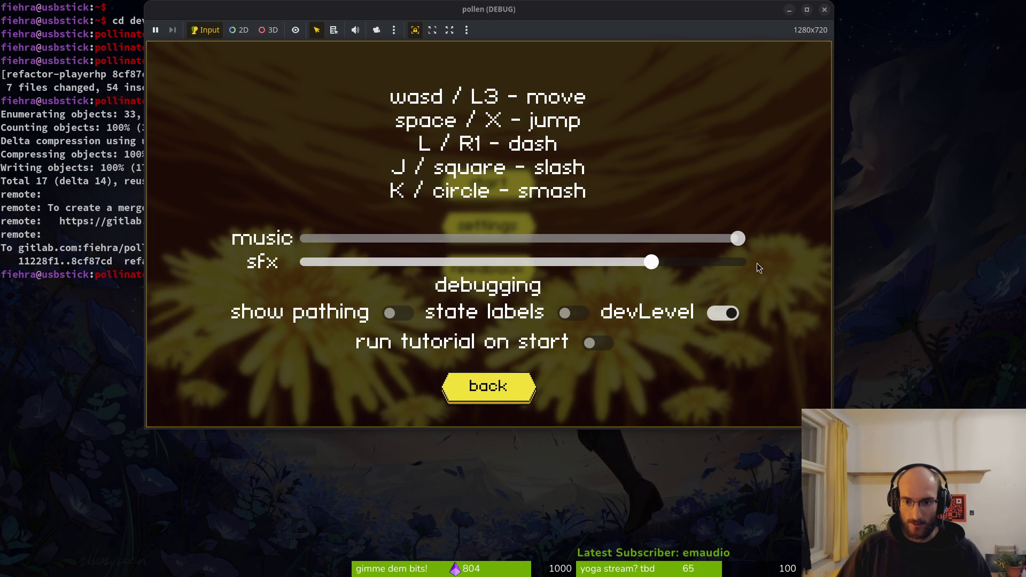
click(484, 401)
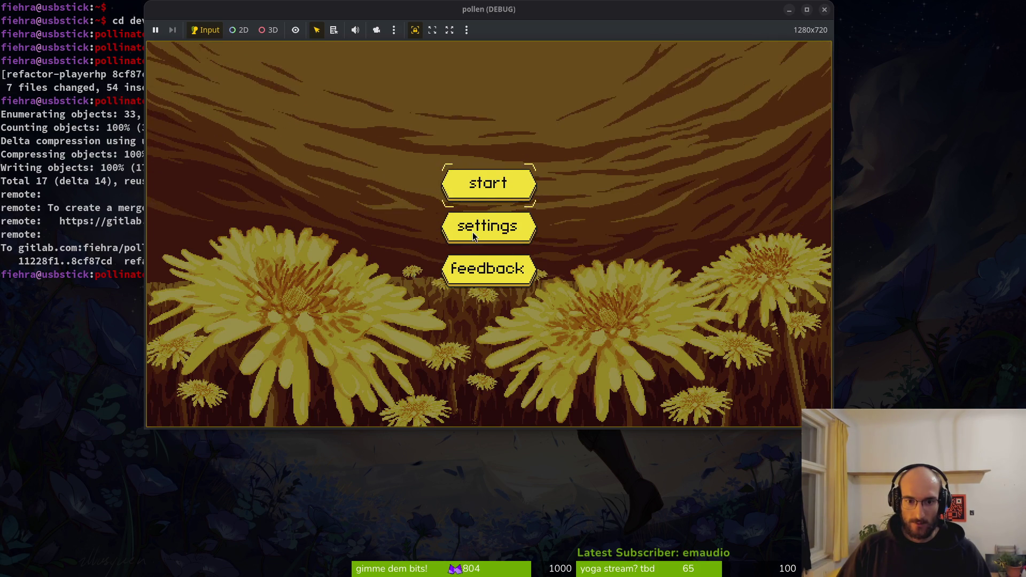
key(Return)
click(704, 326)
- Start the game and fly the bee up through the cave level into the hub's right portal
click(531, 393)
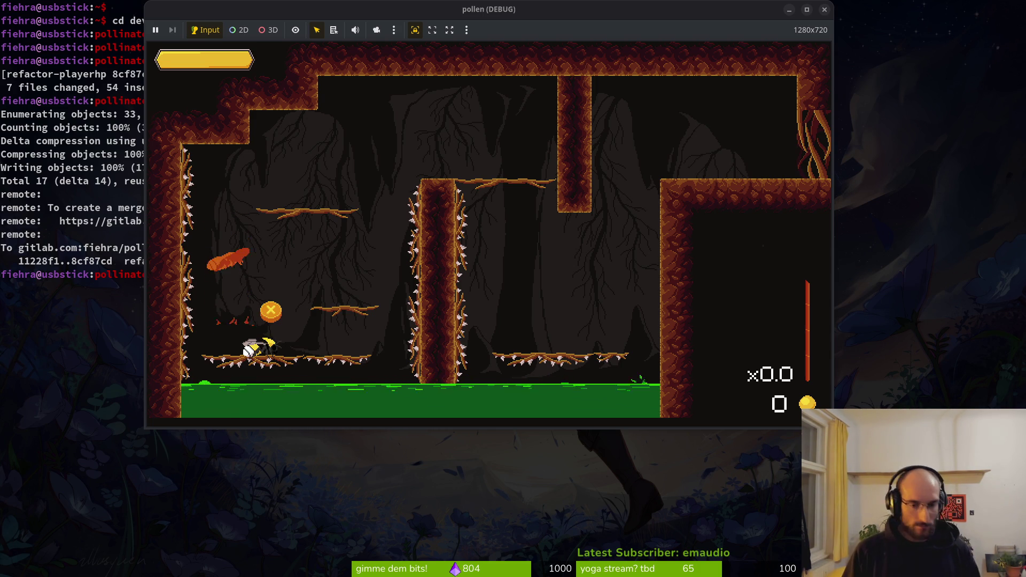
key(Right)
key(space)
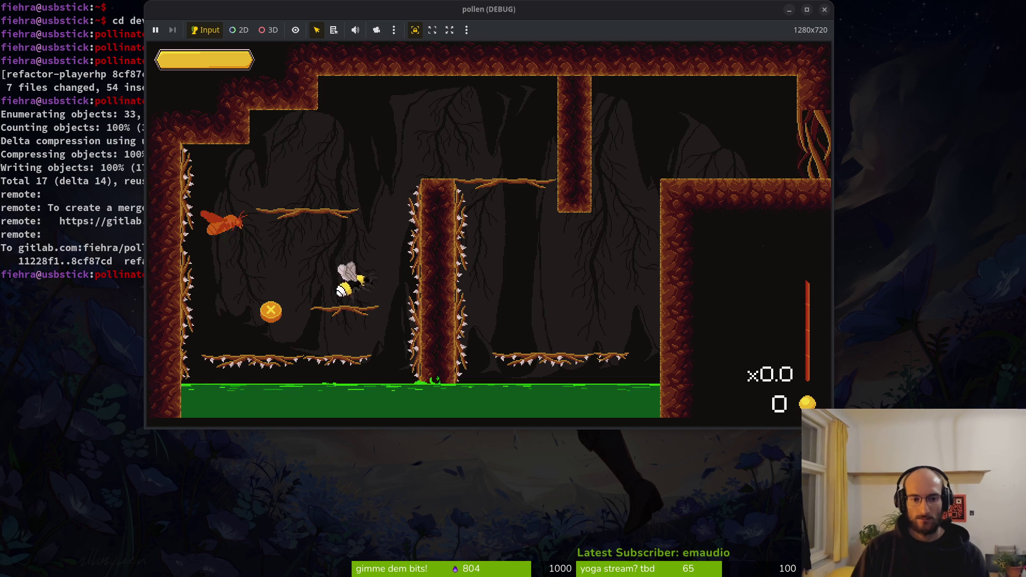
key(space)
key(Left)
key(Right)
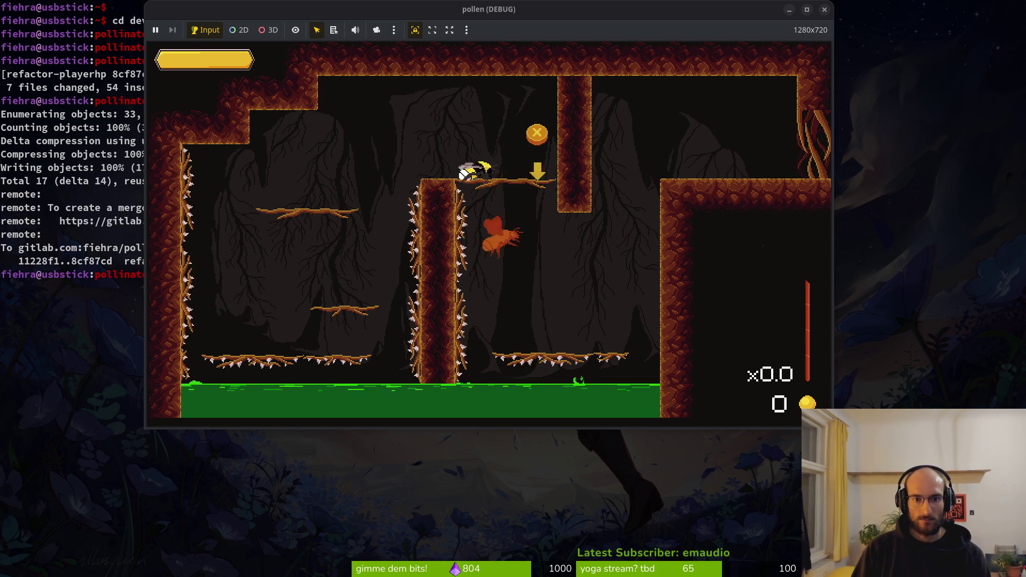
key(space)
key(space)
key(Right)
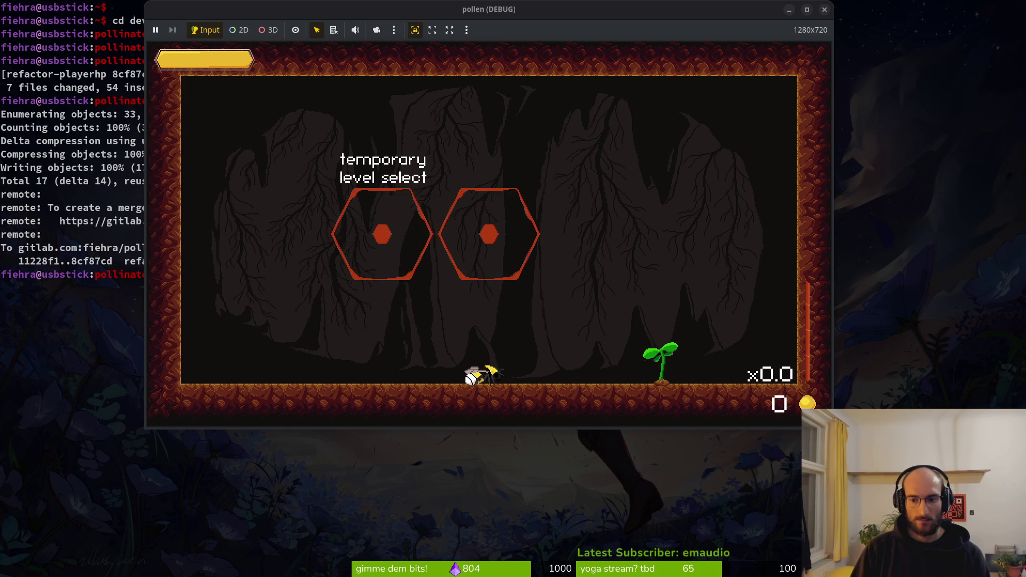
key(space)
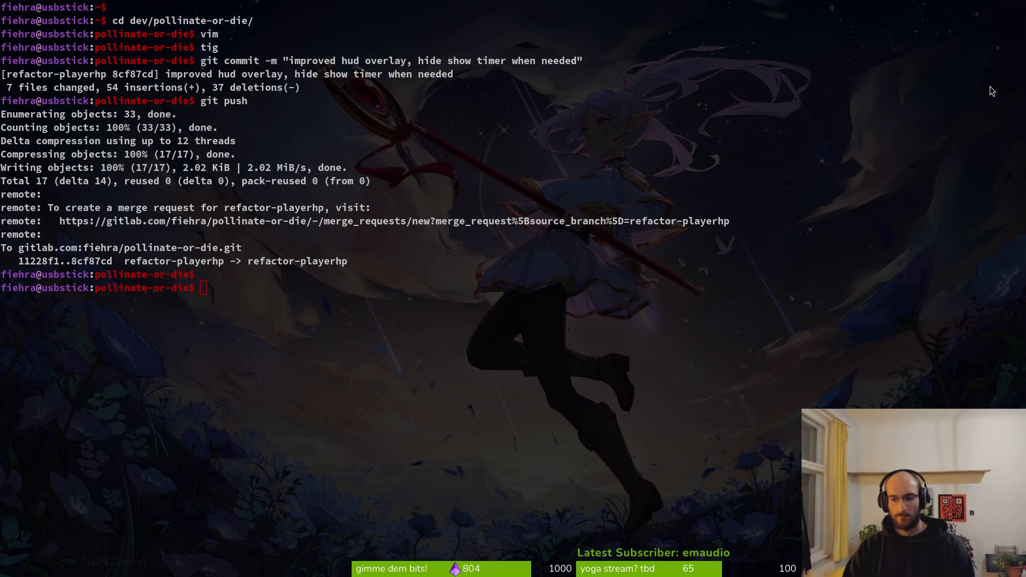
- Open hive.gd in Vim from the terminal with the fuzzy file finder
click(989, 85)
text(vim)
key(Return)
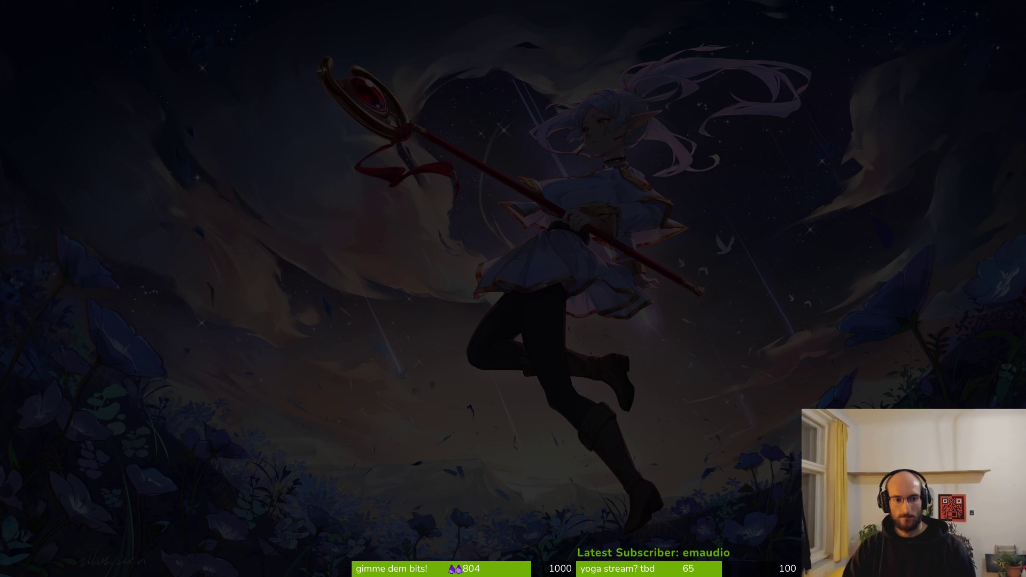
key(space)
key(f)
key(f)
text(hivets)
text(.gd)
key(Return)
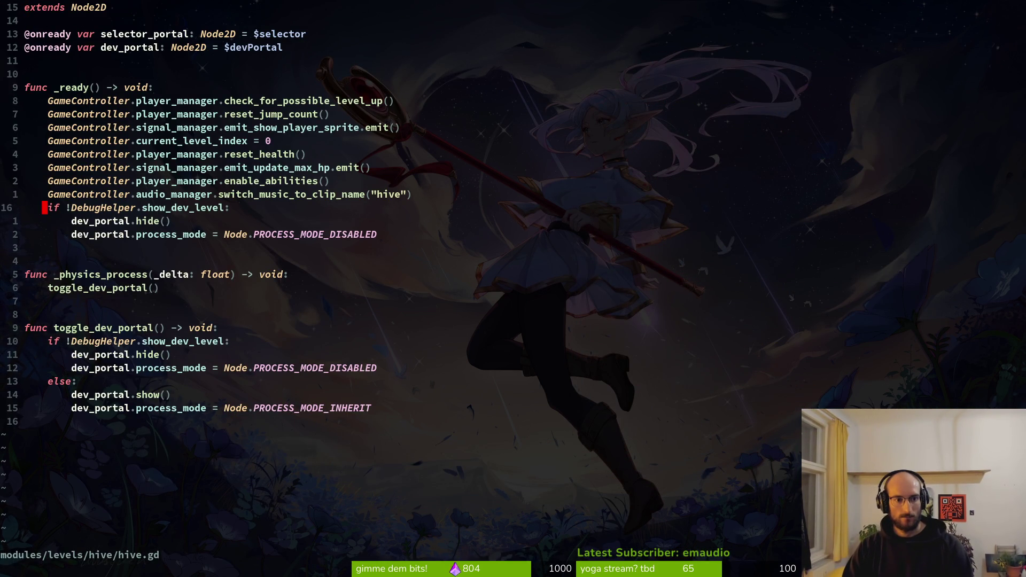
- Duplicate the dev_portal hide and process_mode lines, retarget one to selector_portal, and save
key(shift+v)
key(j)
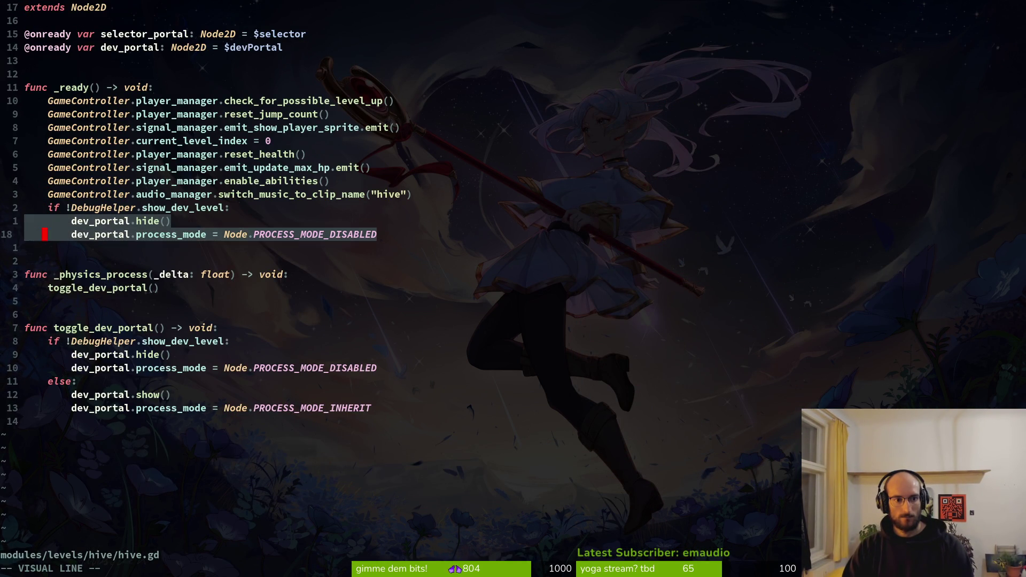
key(y)
key(p)
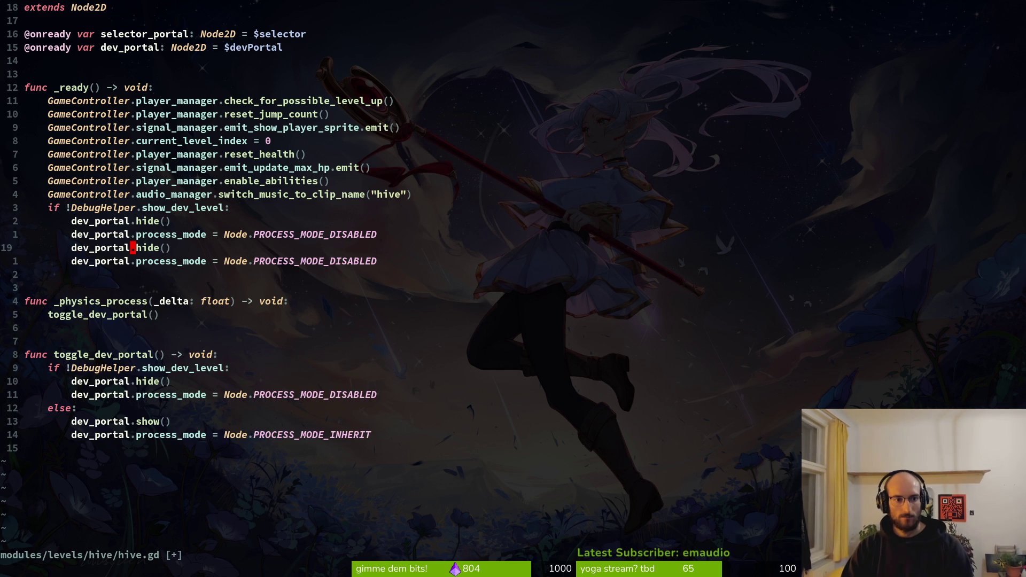
text(sele)
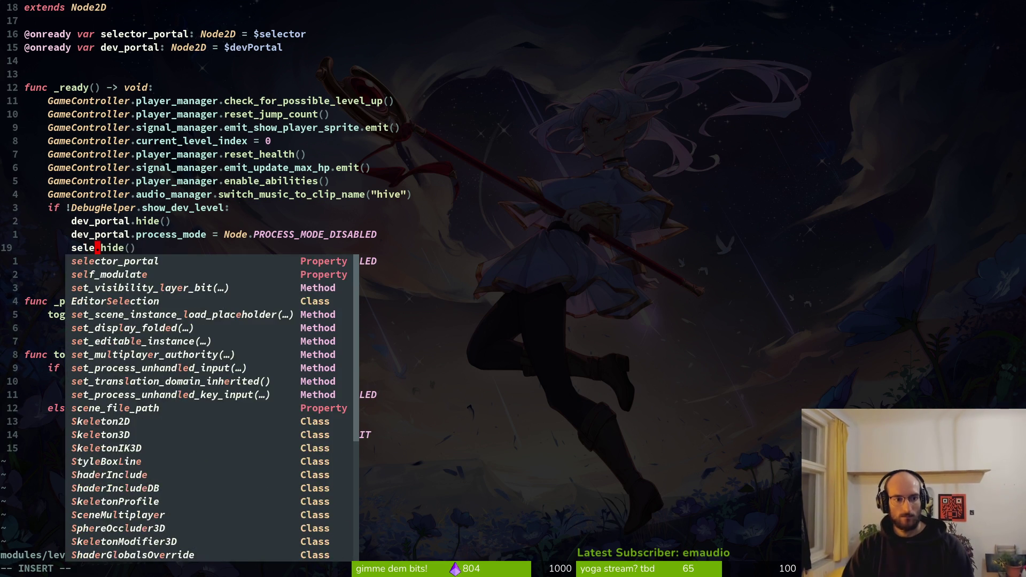
key(Tab)
key(Escape)
text(j:w)
key(Return)
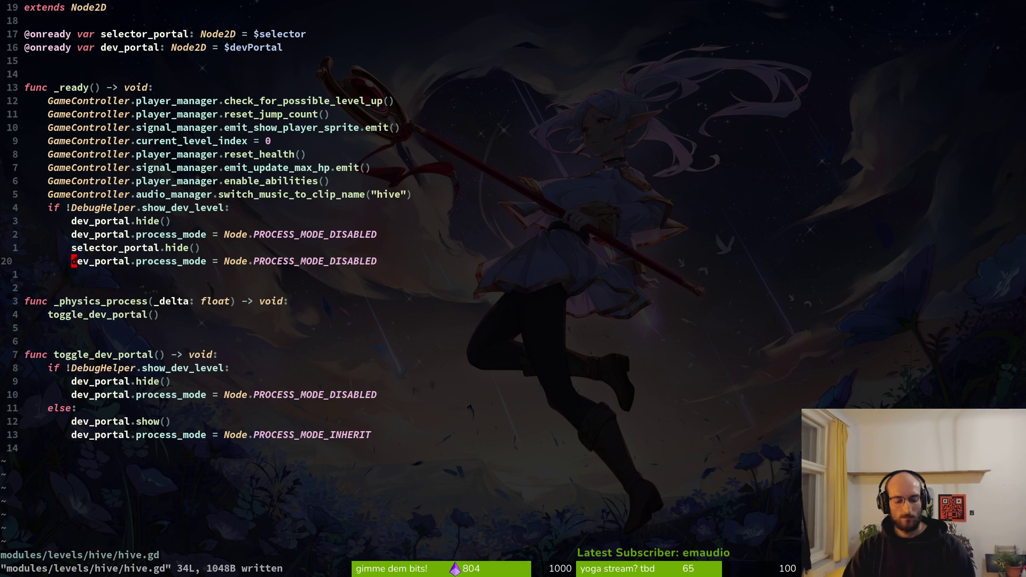
- Change dev_portal to selector_portal on line 20 as well
text(cwsel)
key(Tab)
key(Escape)
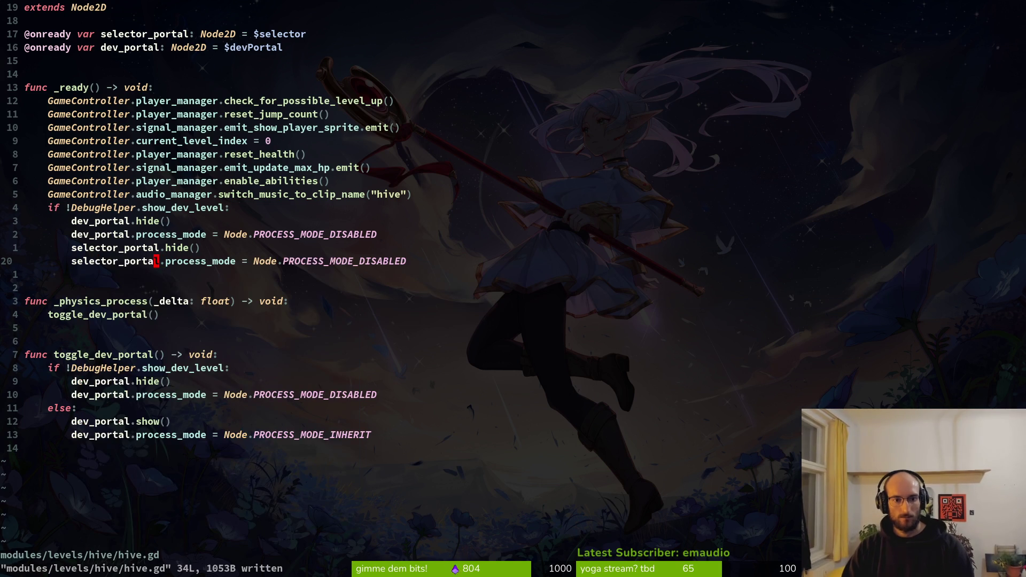
key(alt+Tab)
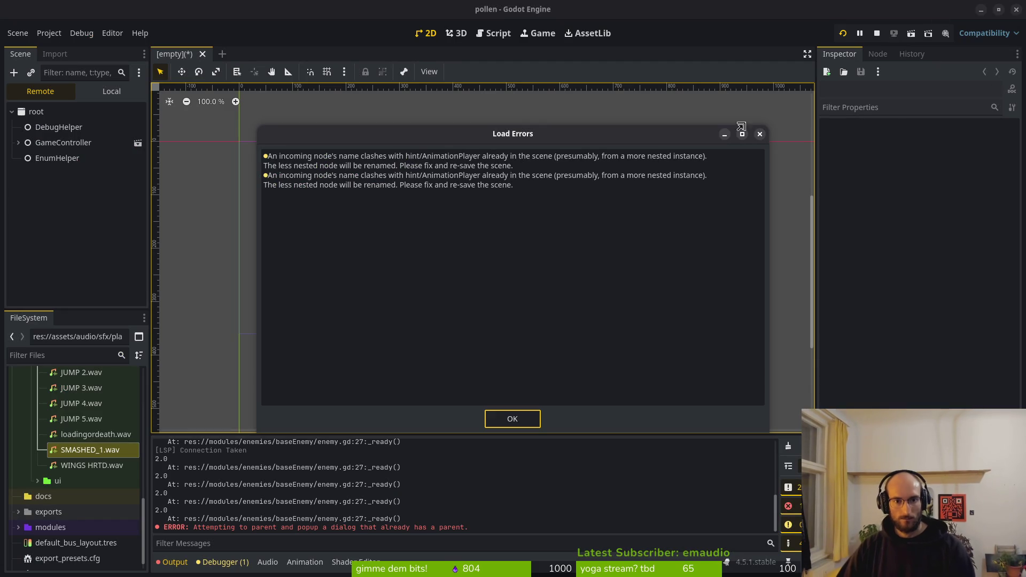
- Dismiss the load errors, stop the debug session, and relaunch the project
click(521, 425)
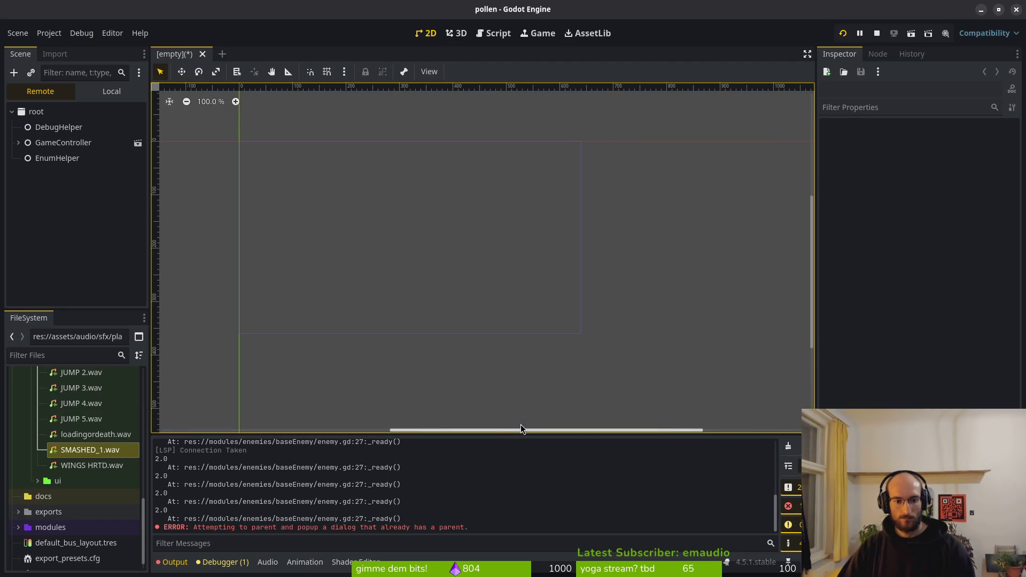
click(845, 37)
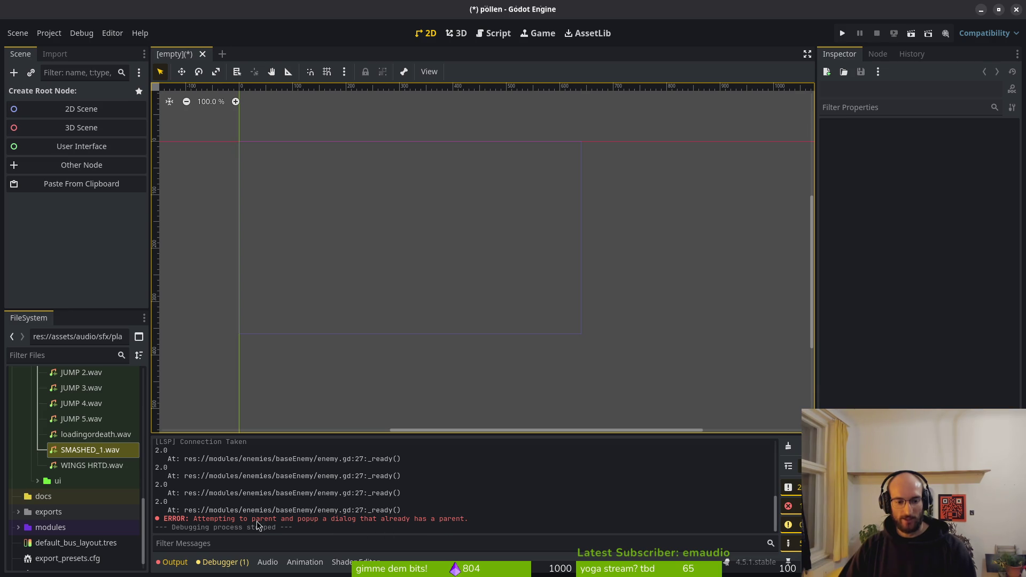
click(222, 562)
click(172, 562)
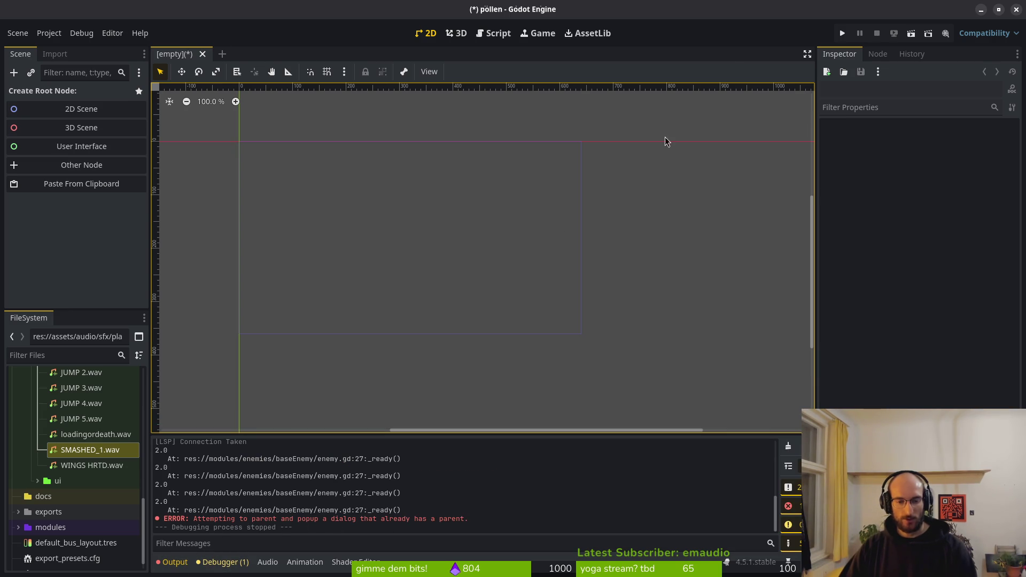
click(844, 34)
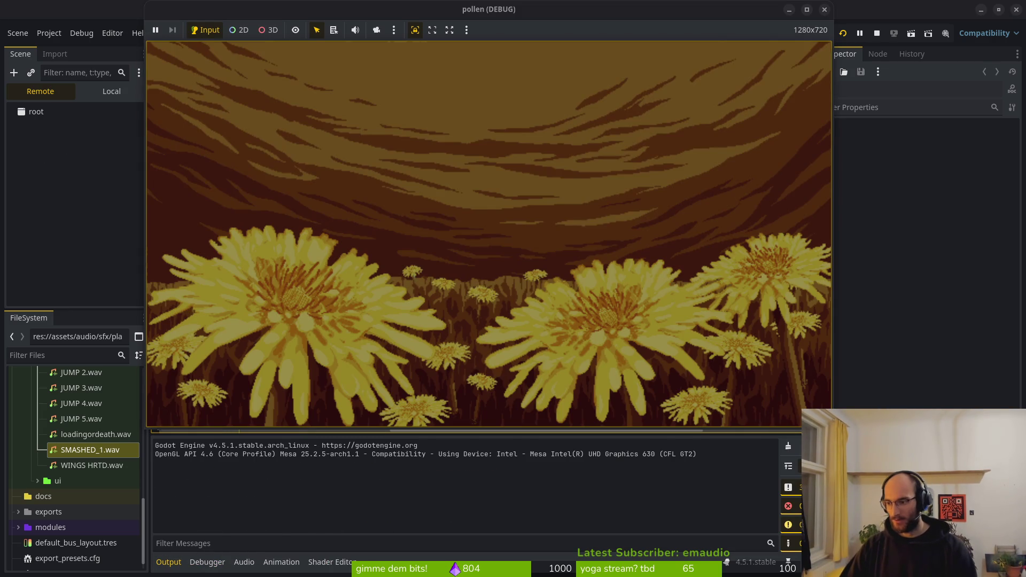
key(alt+Tab)
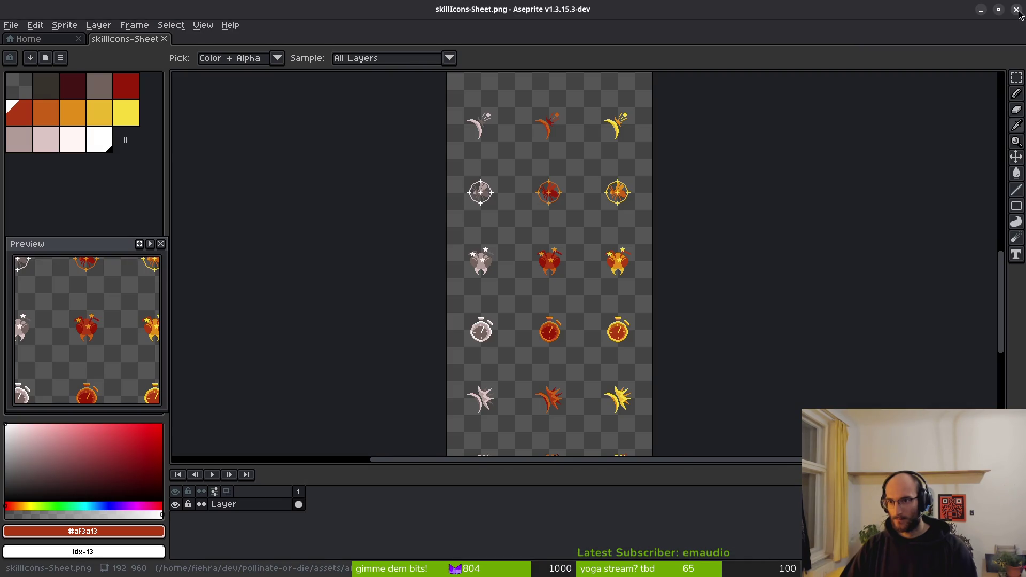
click(1017, 11)
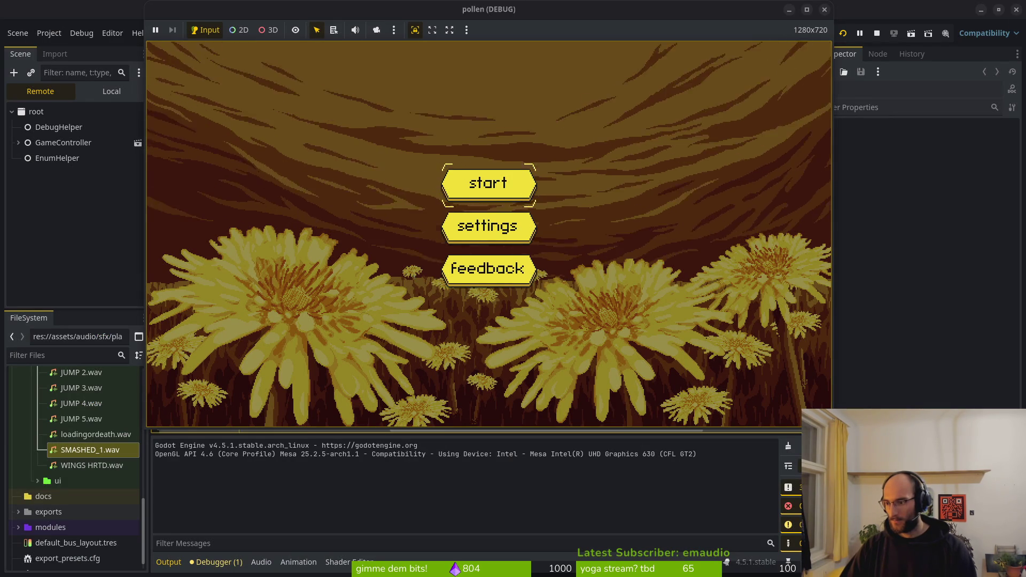
- Turn up the music and sound effects volumes in settings and start the game
click(487, 230)
drag(427, 239, 746, 261)
click(487, 385)
click(508, 177)
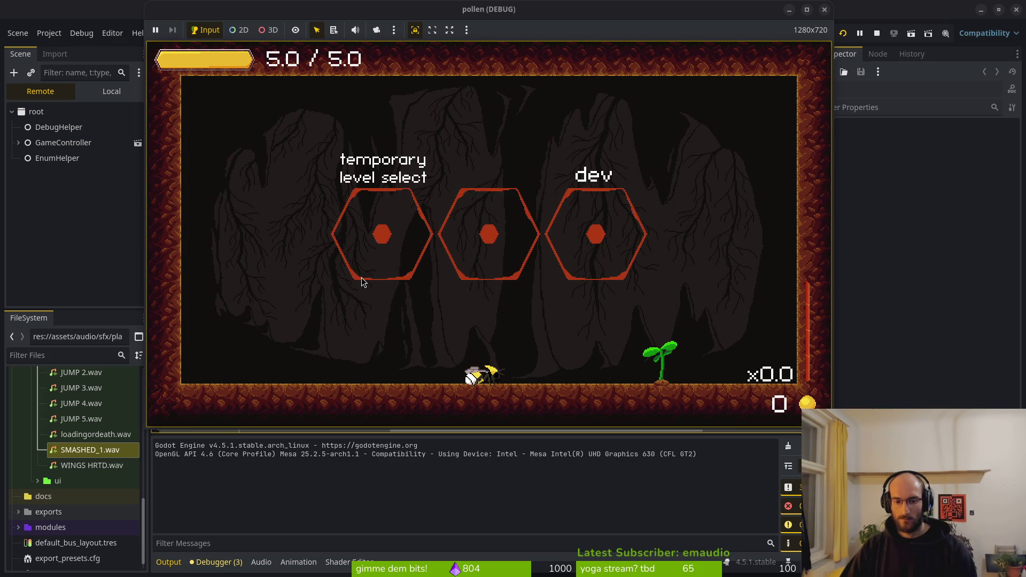
- Pause, switch devLevel off in the settings, resume, and attack with the bee
click(453, 304)
key(Escape)
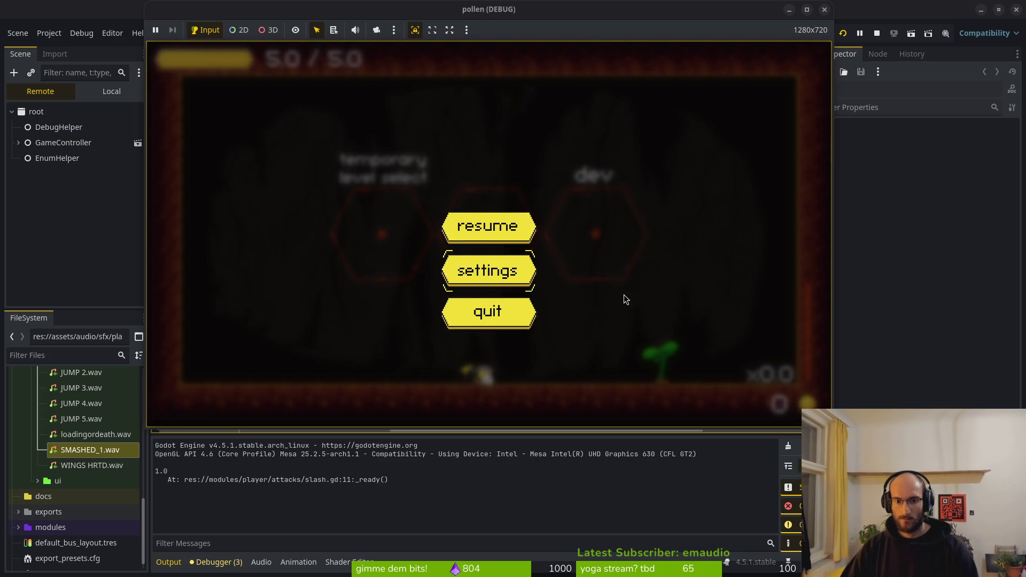
key(Return)
click(717, 316)
click(496, 385)
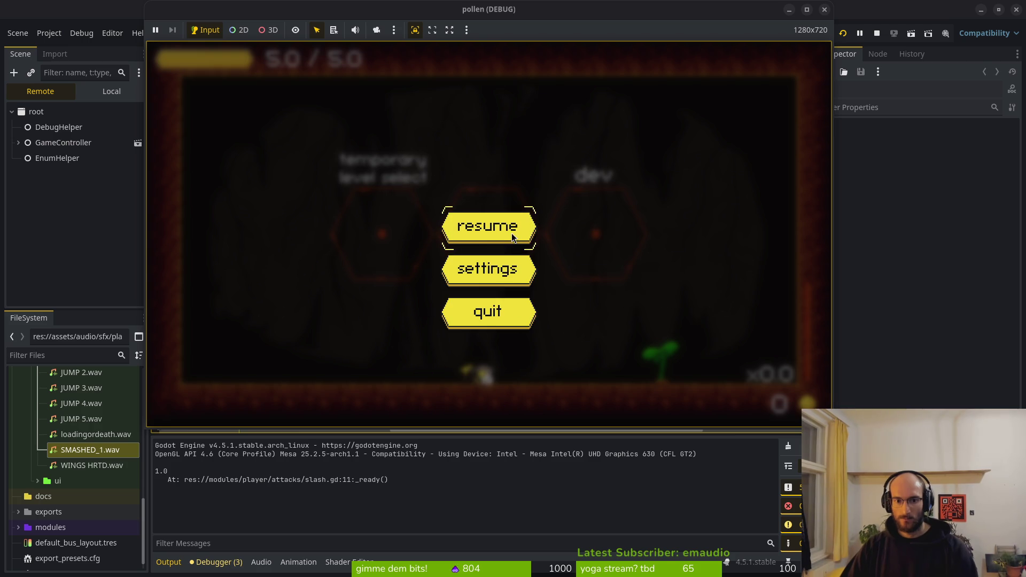
click(513, 236)
click(519, 316)
click(519, 316)
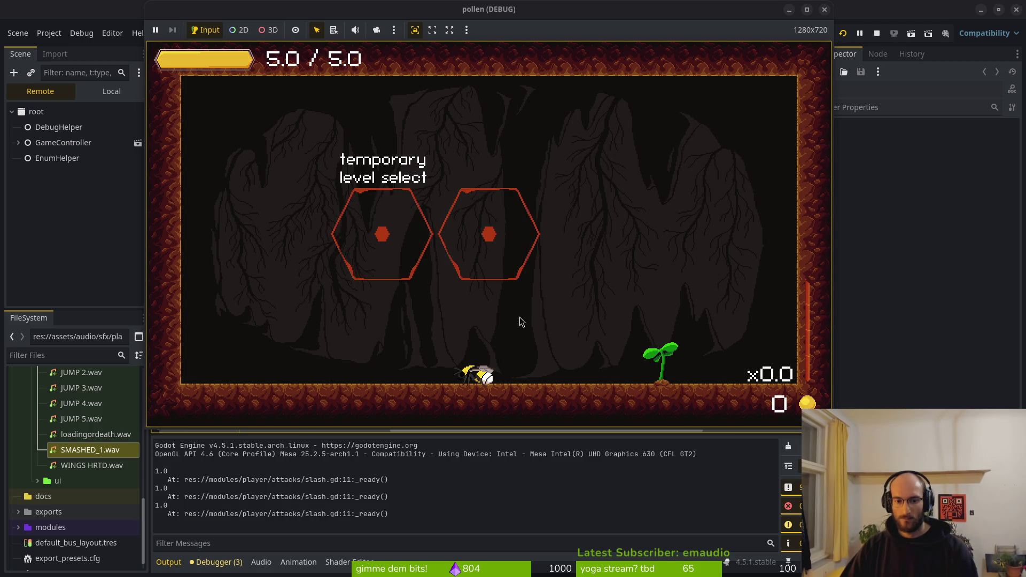
- Restart the game with F5, raise music and sfx volumes again, and start a new game
key(alt+Tab)
key(alt+Tab)
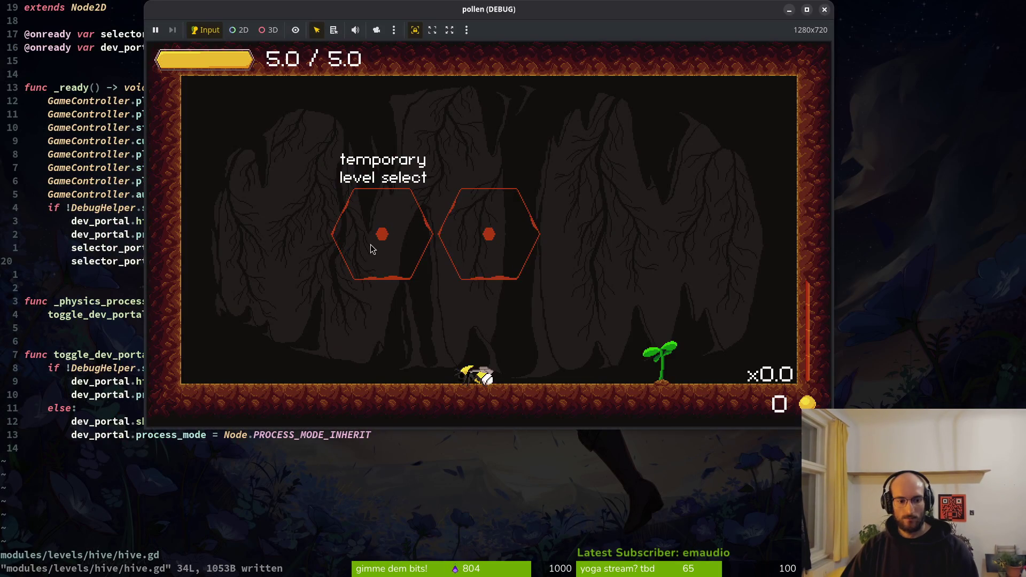
key(alt+Tab)
key(F5)
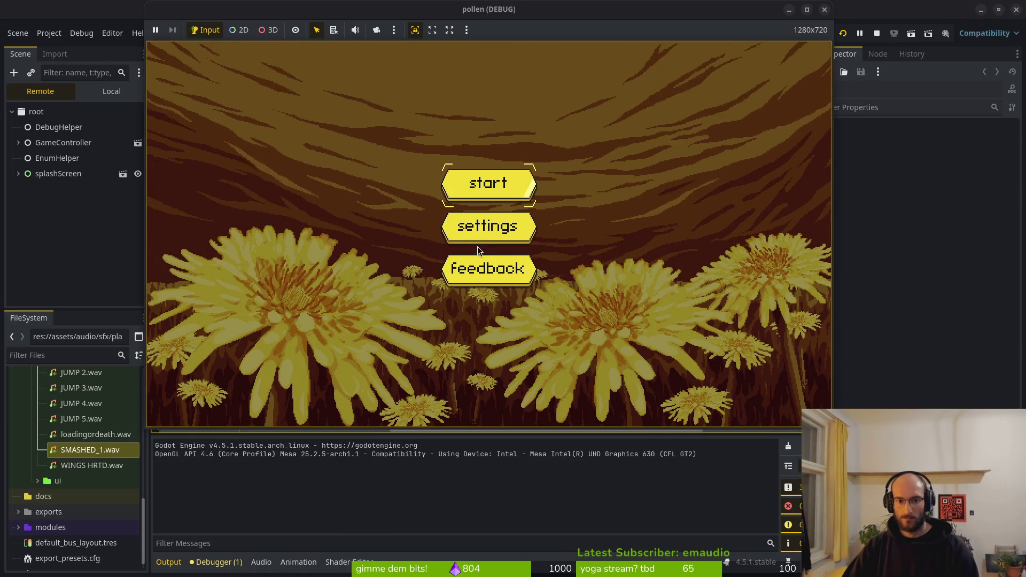
click(487, 226)
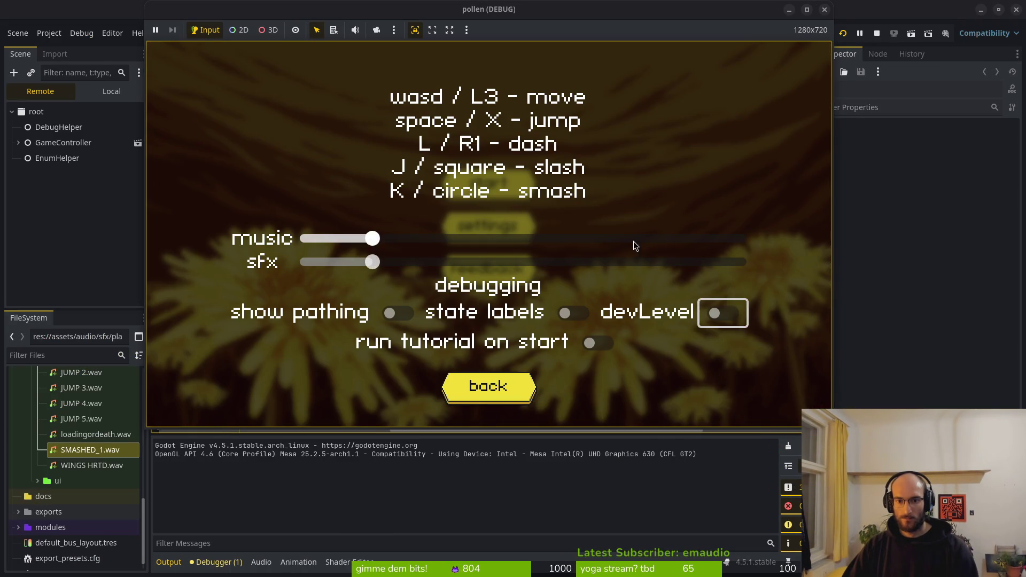
click(742, 239)
click(742, 261)
click(487, 386)
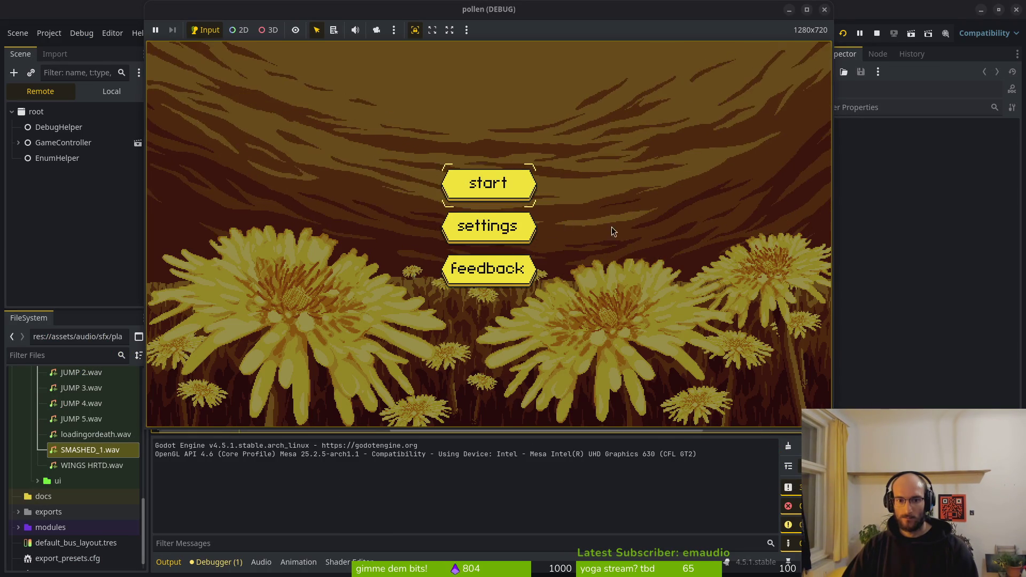
click(520, 186)
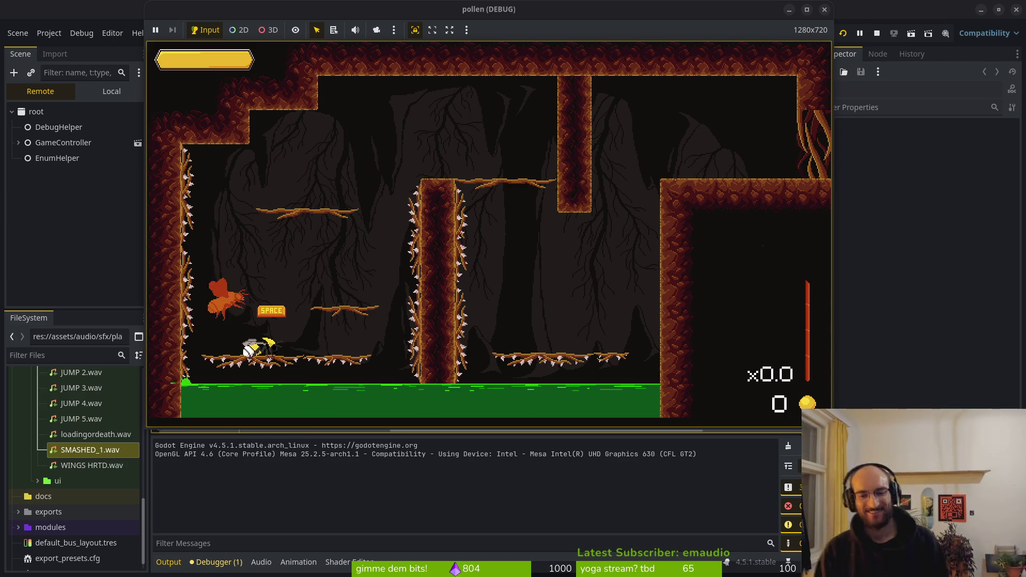
- Play from the tutorial into the hive arena, trigger the enemy wave, and dash into the portal
key(space)
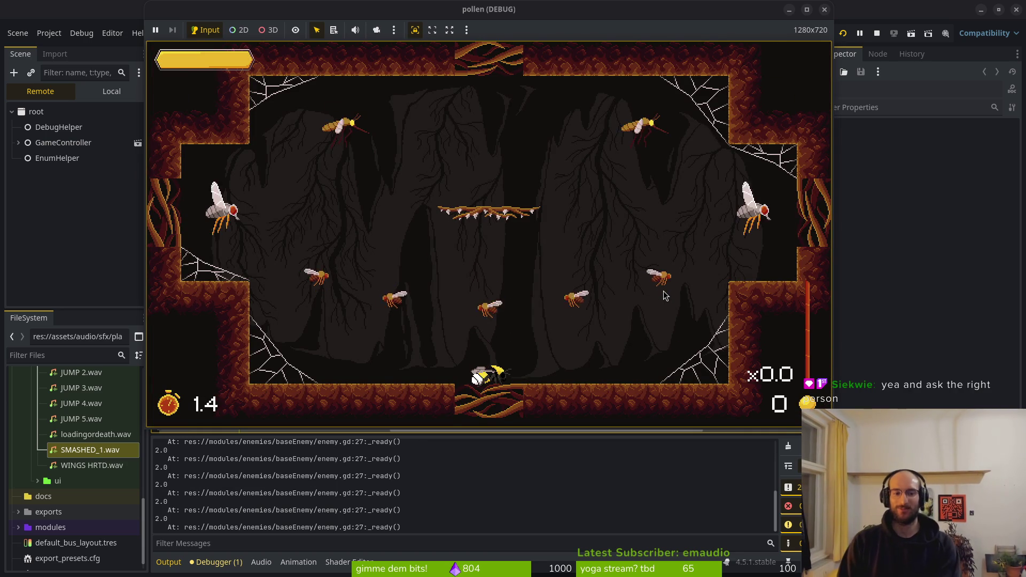
key(space)
key(space)
key(space)
key(space)
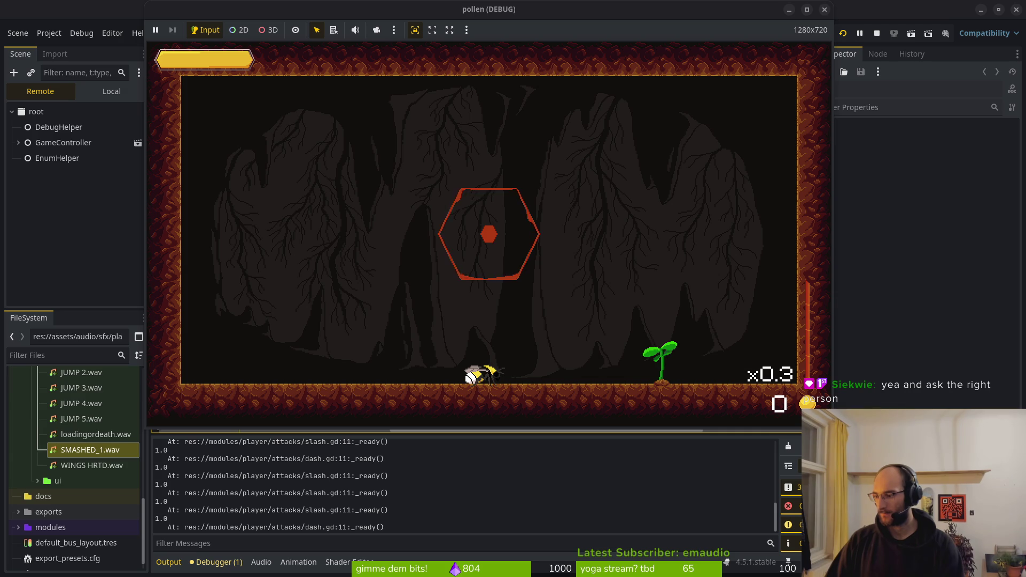
key(space)
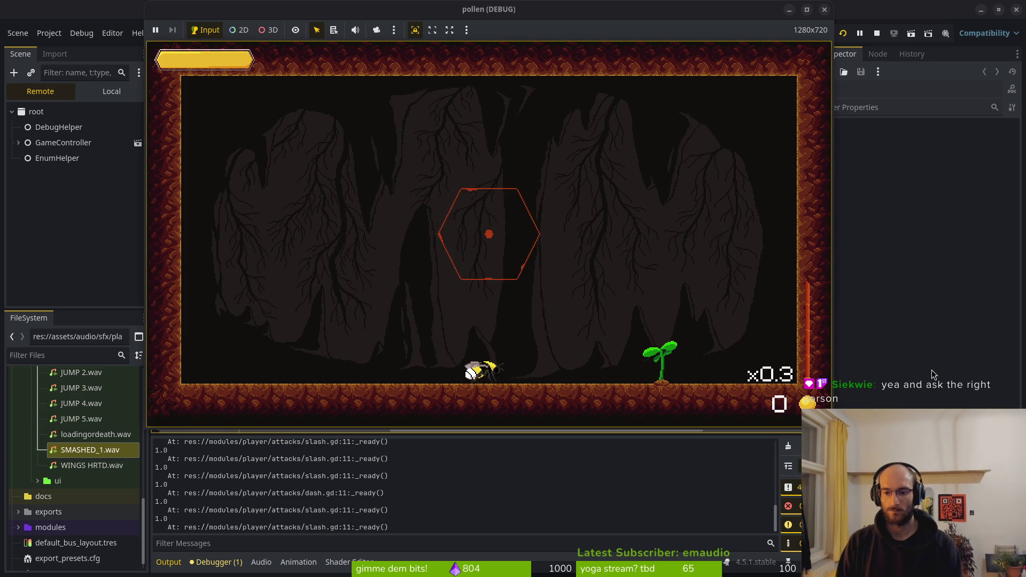
key(shift)
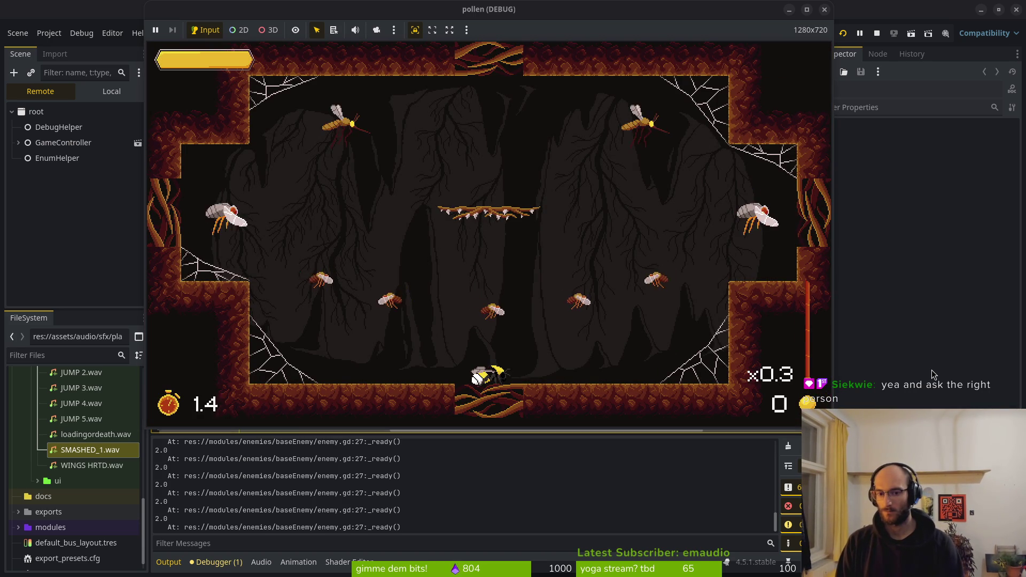
- Attack the cave enemies to build the combo to x1.4, then return to hive.gd
key(x)
key(shift)
key(x)
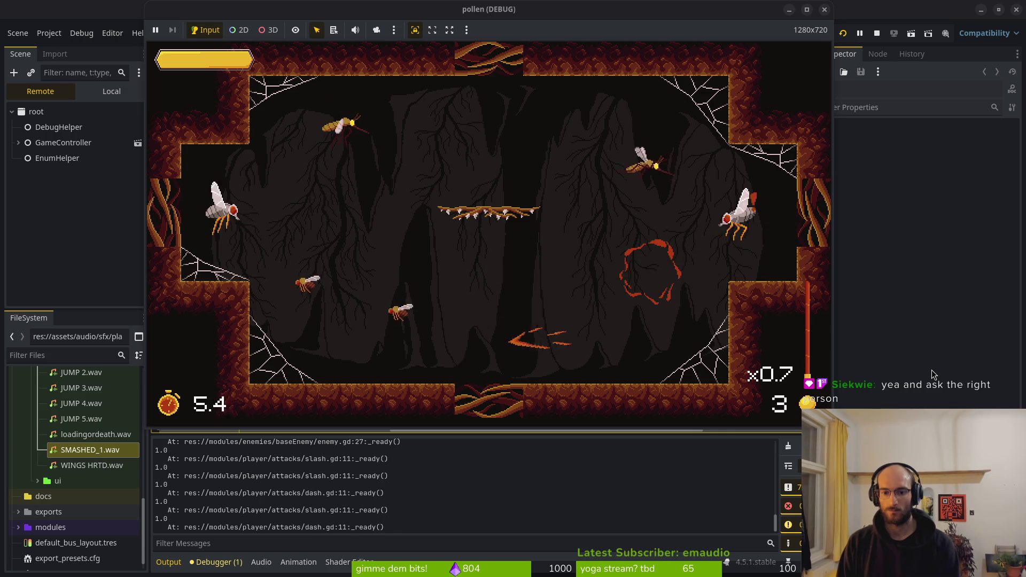
key(x)
key(shift)
key(x)
key(x)
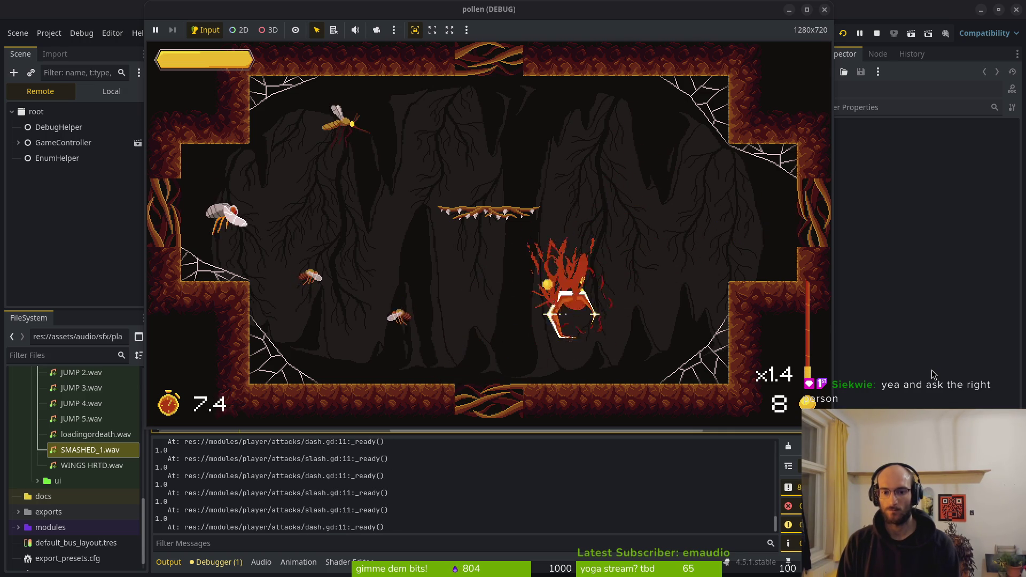
key(shift)
key(shift)
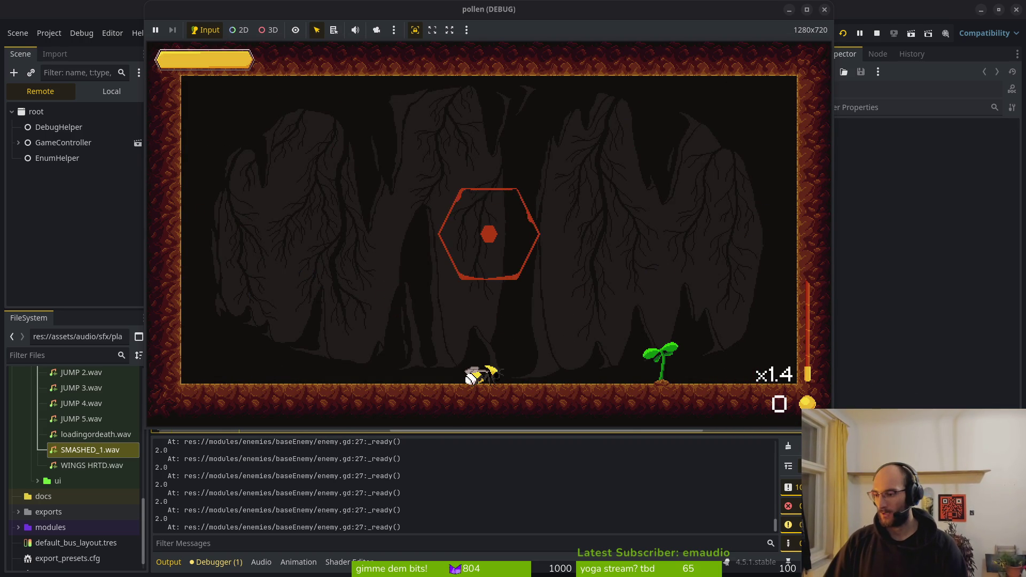
key(alt+Tab)
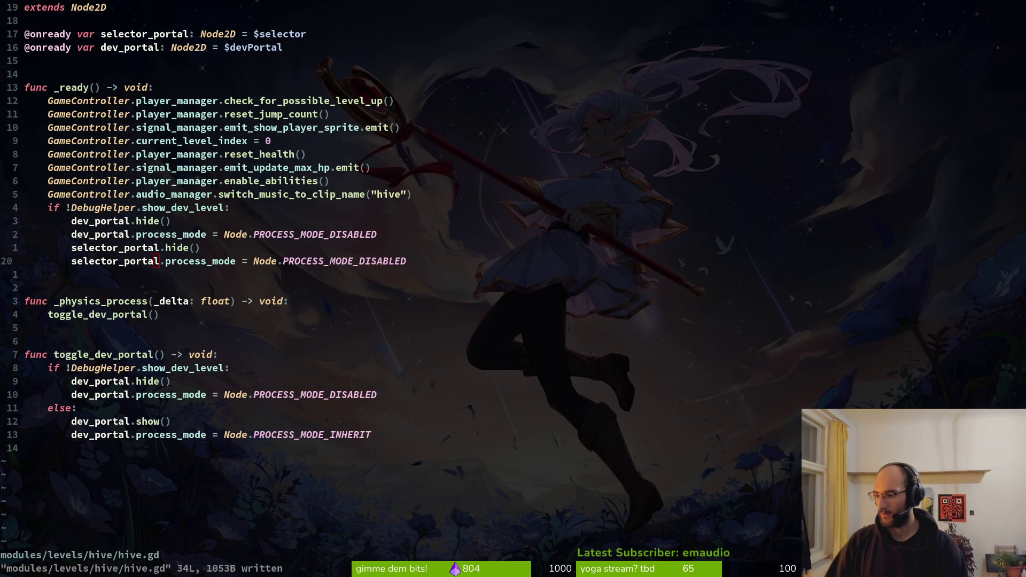
key(super)
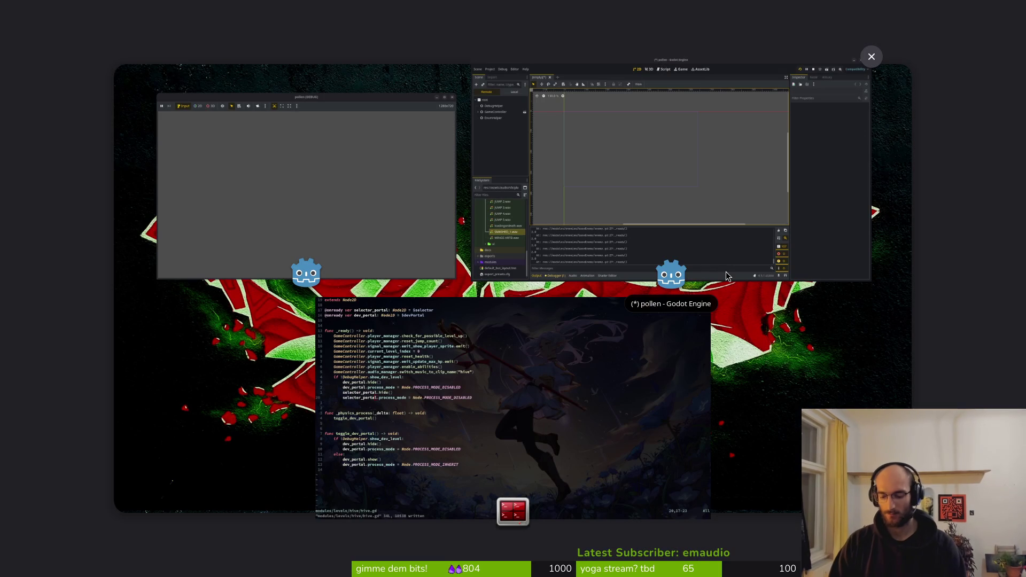
click(726, 273)
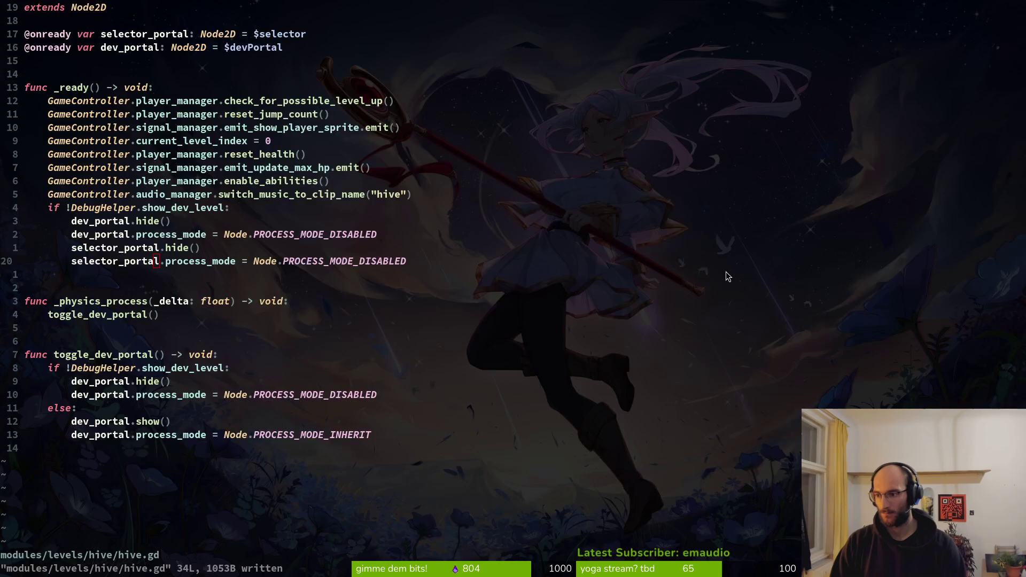
key(super+e)
click(395, 187)
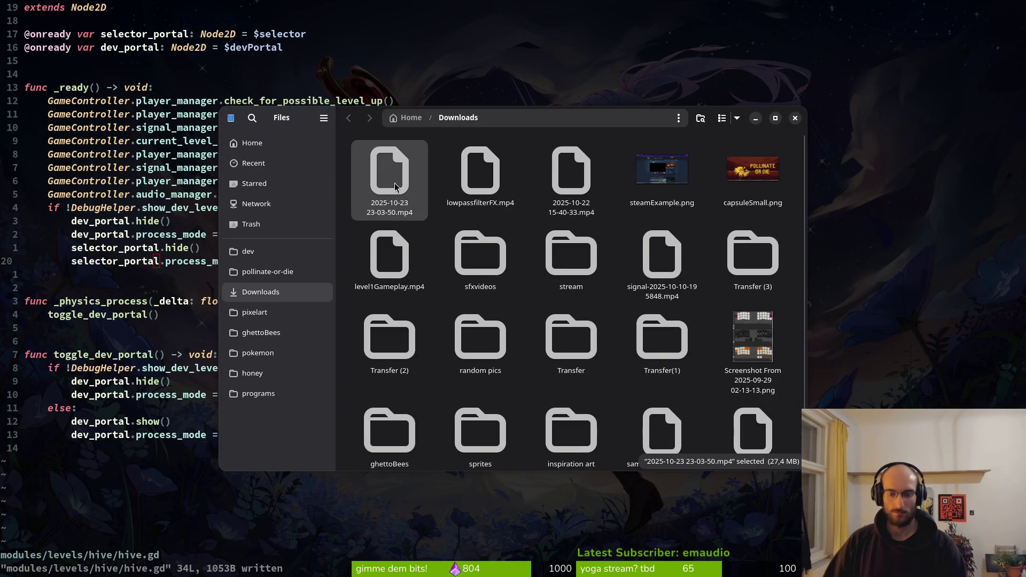
key(Delete)
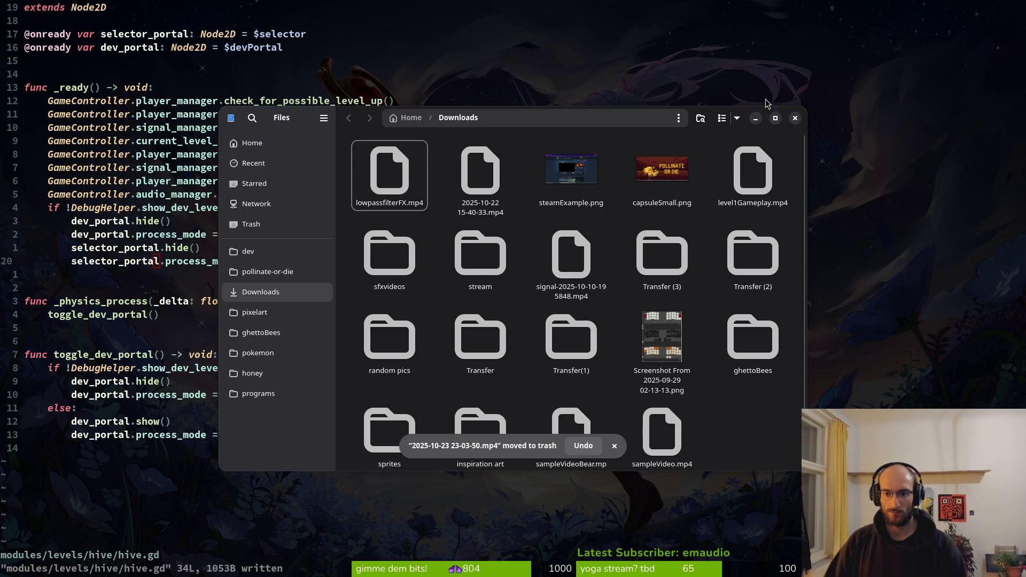
click(794, 119)
- Stop the running playtest from Godot's toolbar and return to hive.gd in the editor
click(550, 328)
key(alt+Tab)
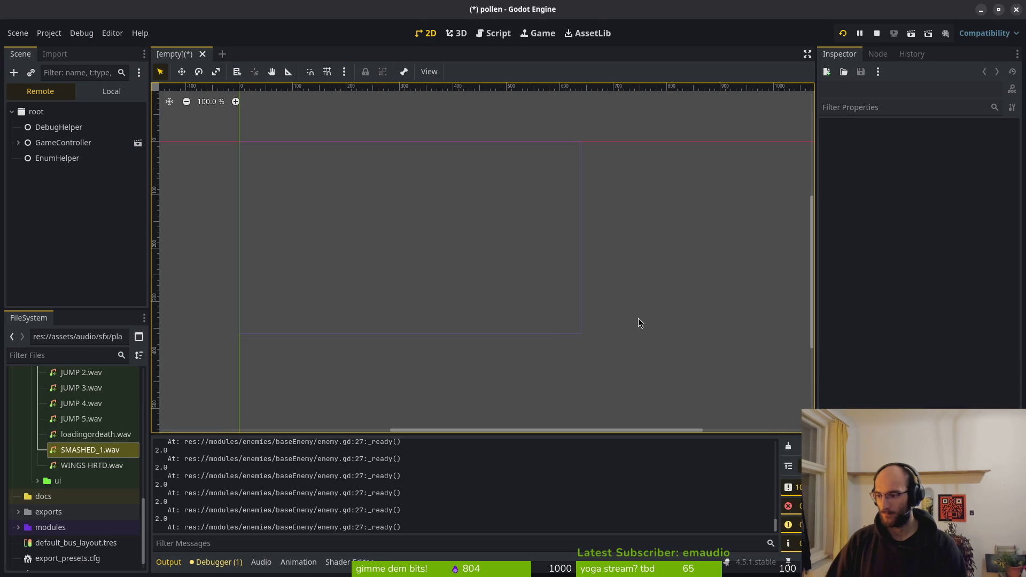
click(883, 34)
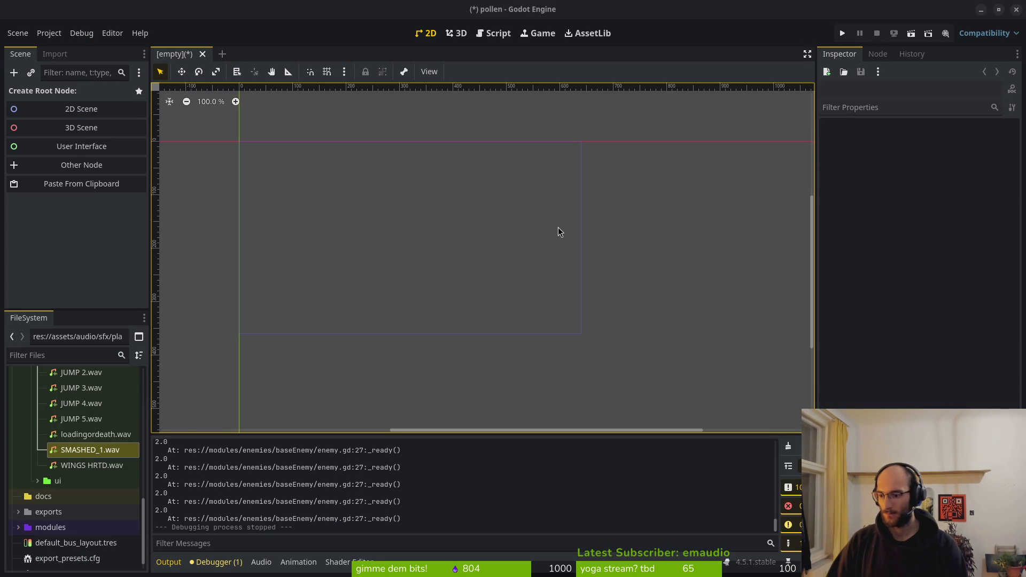
key(alt+Tab)
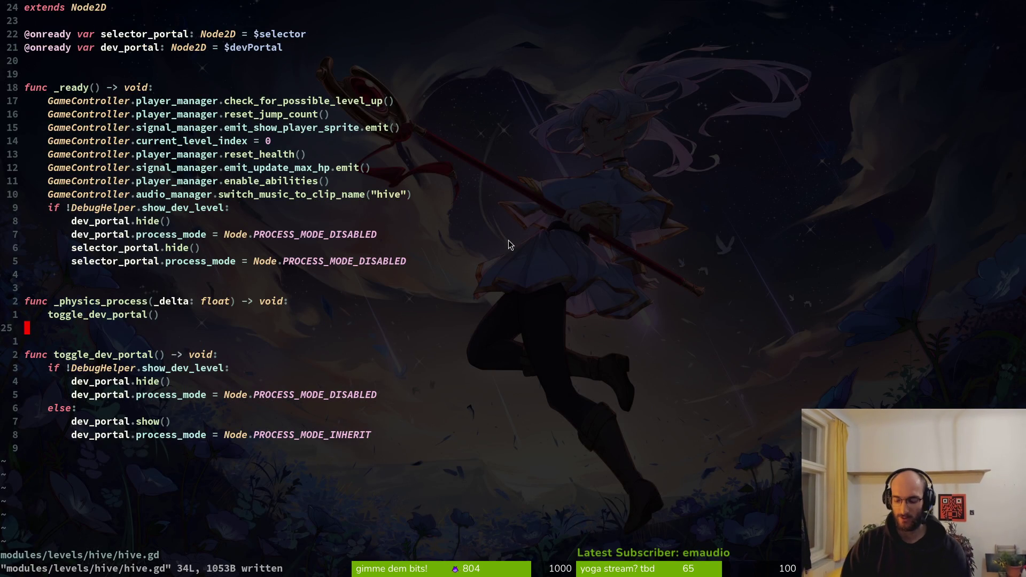
- Open combo_bar.gd with the file finder, save it, and look through its code
key(space)
key(f)
key(f)
text(combo)
key(Return)
text(:w)
key(Return)
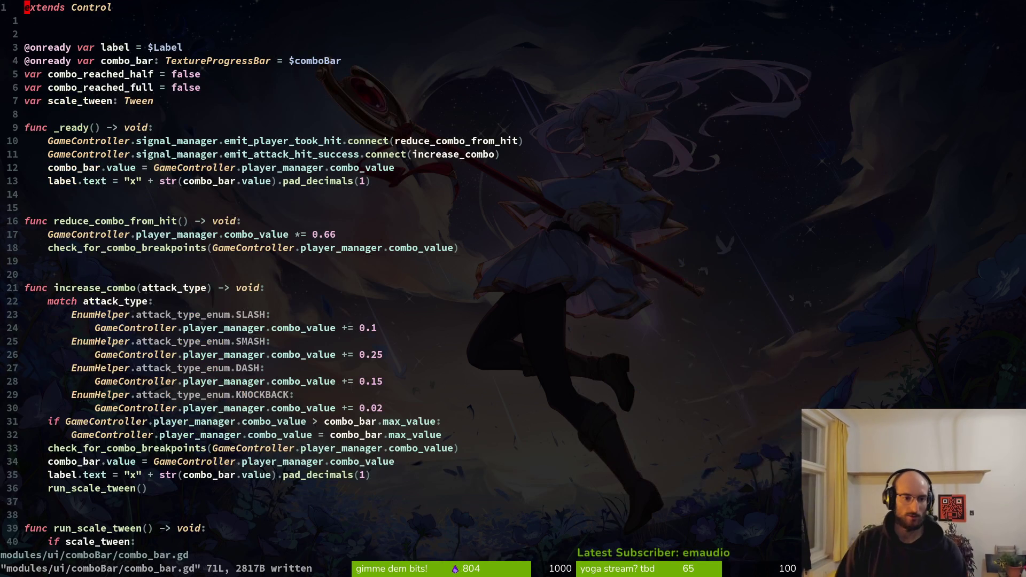
scroll(191, 170, down, 5)
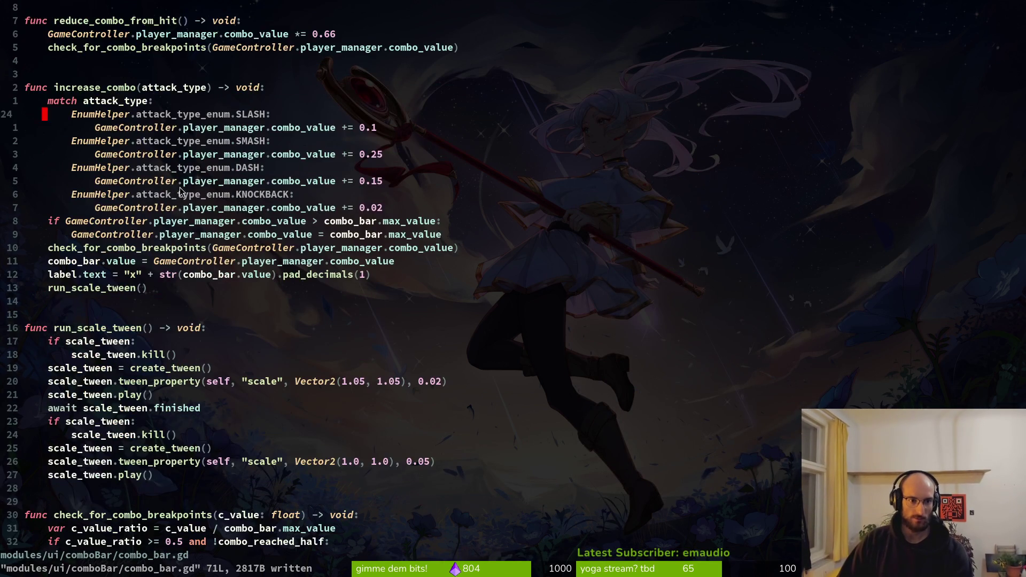
scroll(172, 309, down, 3)
scroll(133, 283, up, 6)
scroll(133, 283, up, 2)
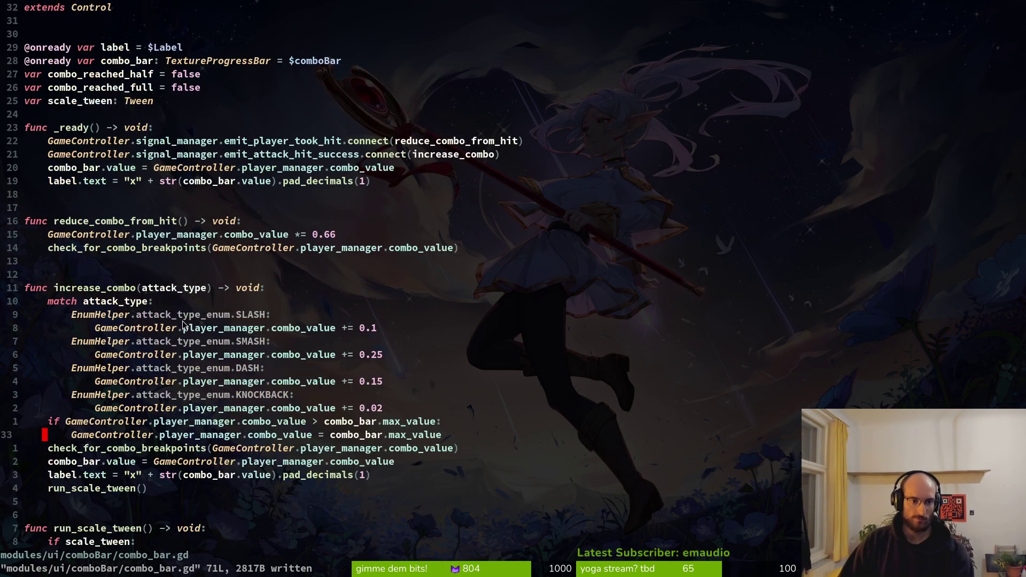
- Open player.manager.gd and page through it to review the combo and health code
key(space)
key(f)
key(f)
text(gam)
key(BackSpace)
key(BackSpace)
key(BackSpace)
text(pla)
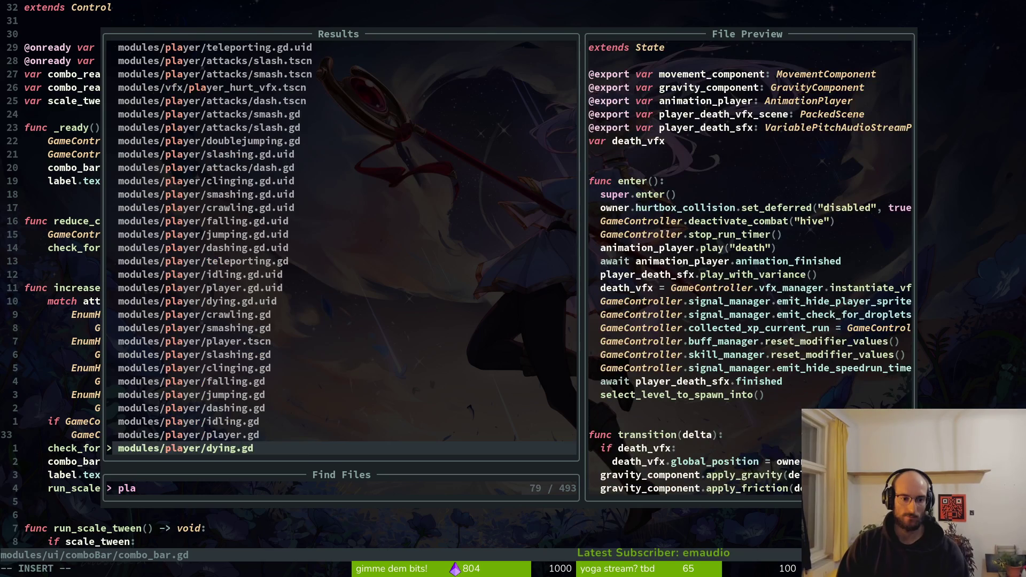
text(yer.man)
key(Return)
key(ctrl+d)
key(ctrl+d)
key(ctrl+d)
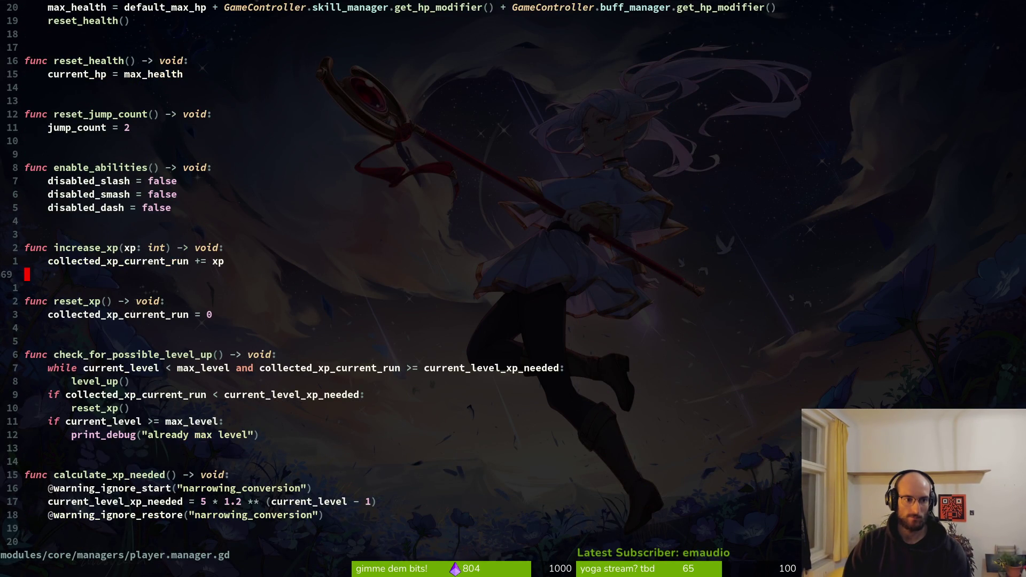
key(ctrl+d)
key(ctrl+u)
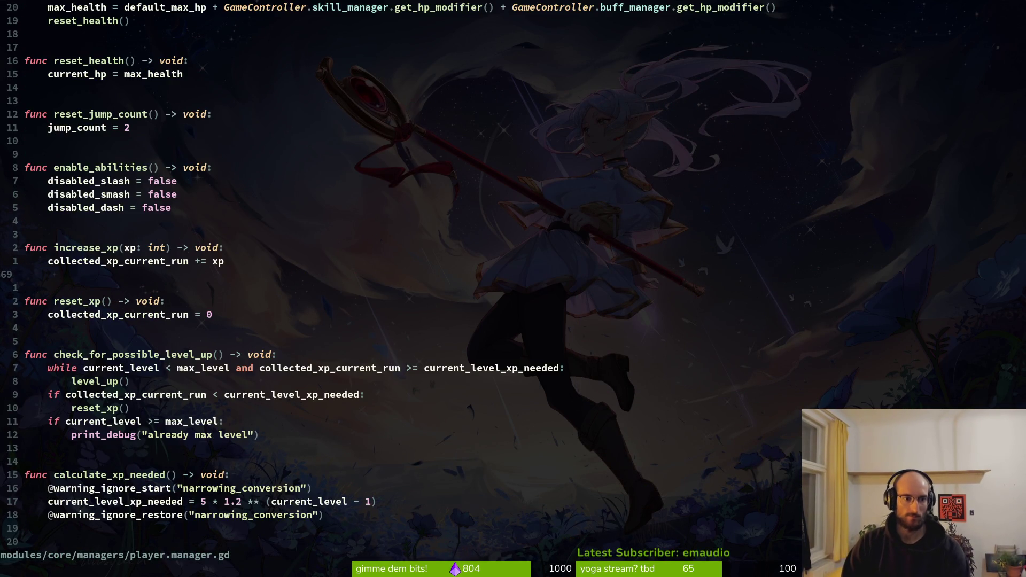
key(ctrl+u)
key(ctrl+u)
- Open game.controller.gd and search the project for reset_combo, which finds no matches
key(ctrl+p)
text(gamec)
key(Return)
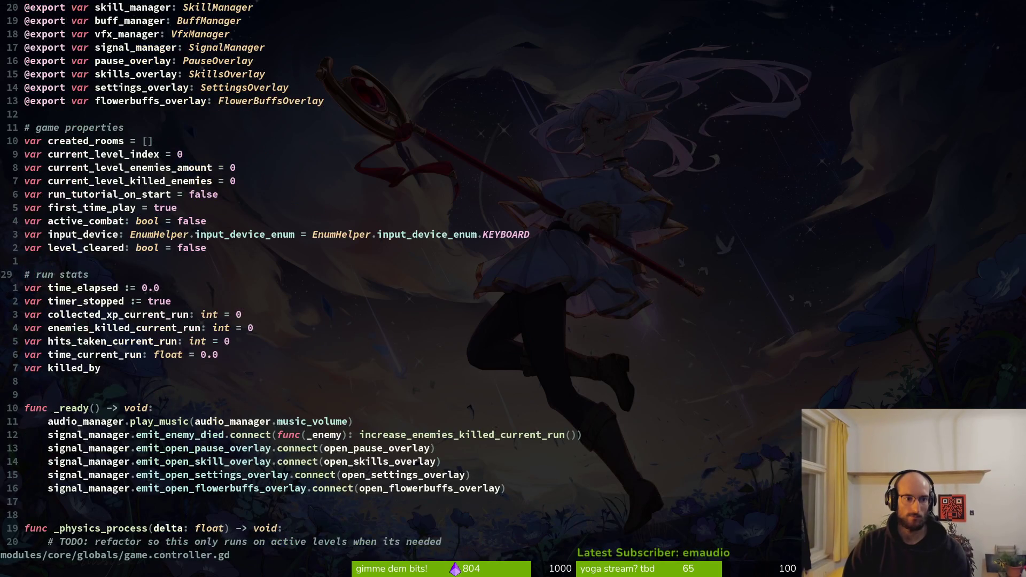
key(ctrl+d)
key(ctrl+d)
key(ctrl+d)
key(ctrl+d)
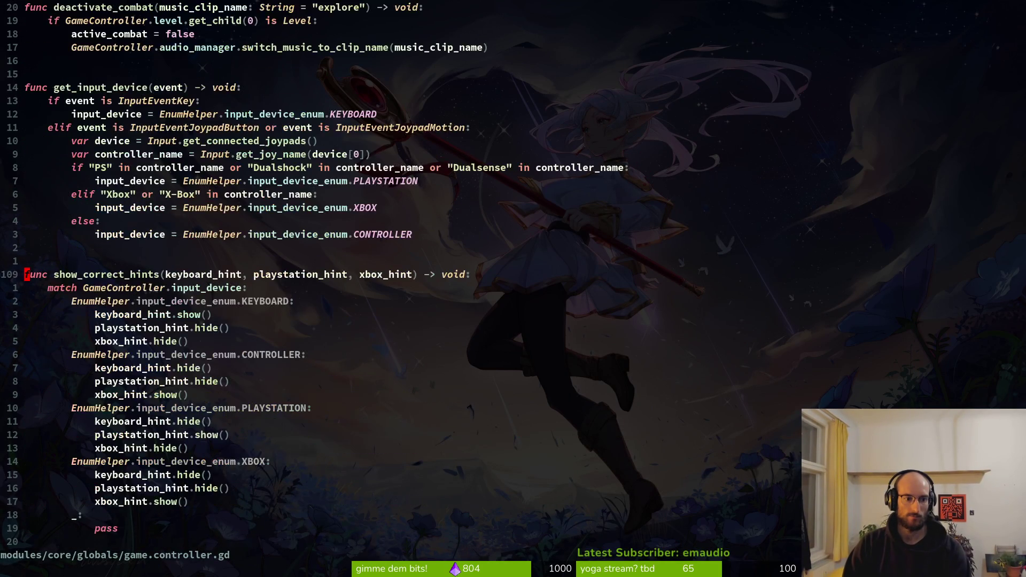
key(space)
text(psreset_)
key(BackSpace)
text(combo)
key(Return)
key(Escape)
key(Escape)
- Reopen combo_bar.gd and move to the end of the file
key(space)
key(p)
key(f)
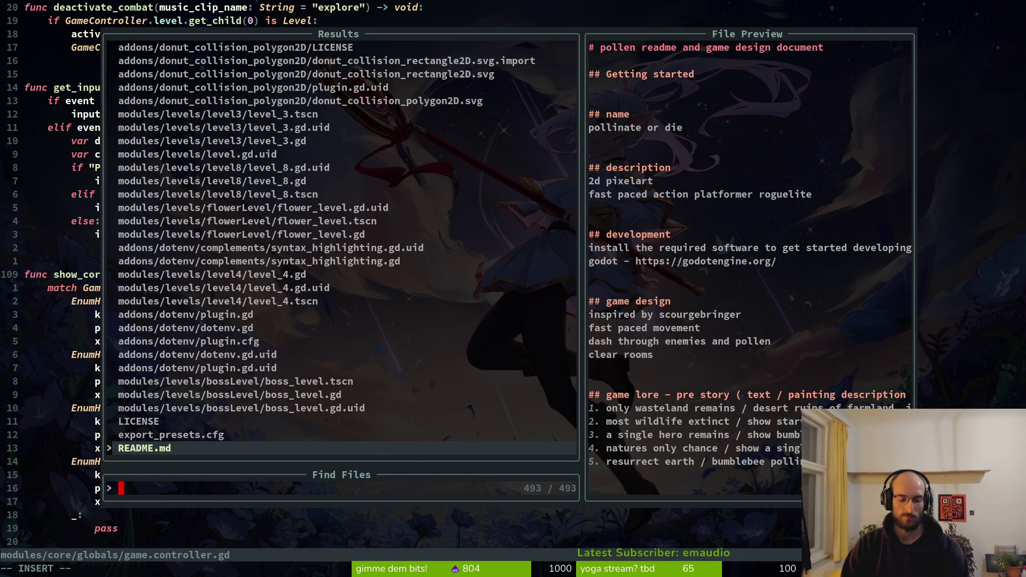
text(combo)
key(Return)
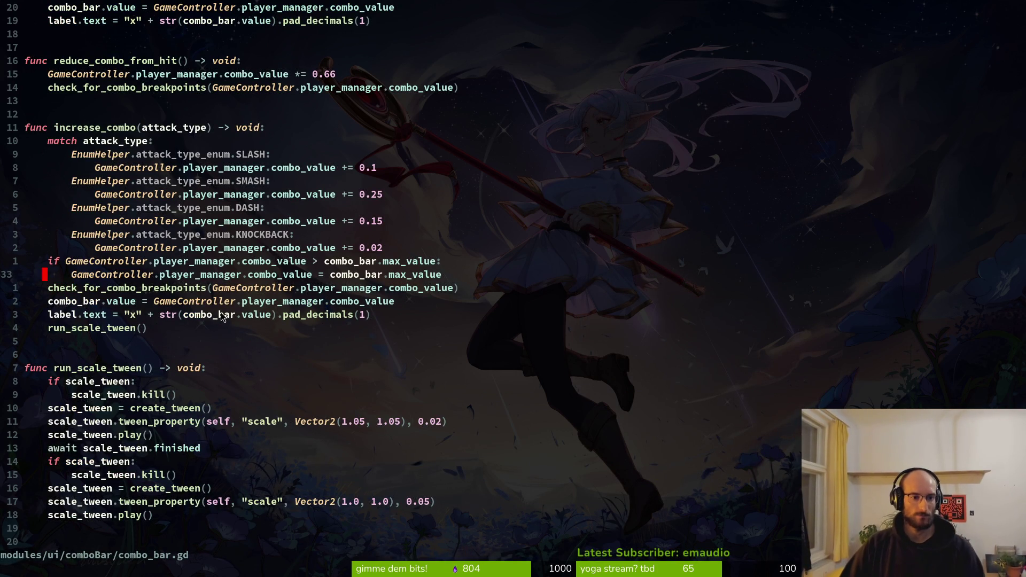
scroll(224, 317, up, 4)
scroll(176, 267, down, 13)
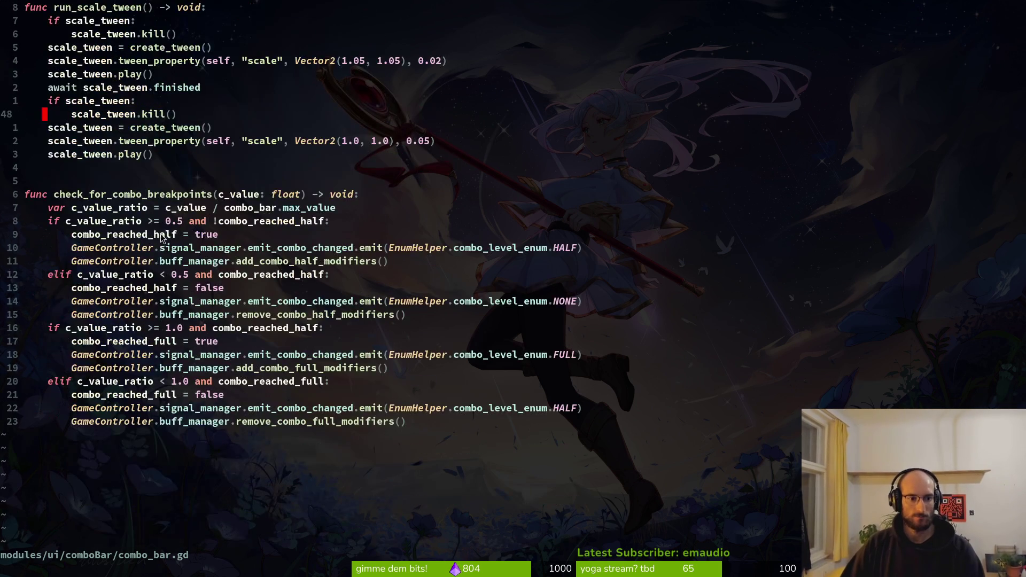
click(110, 421)
- Append func reset_combo() -> void: with a body beginning GameController.player_manager
key(o)
key(Return)
key(Return)
key(BackSpace)
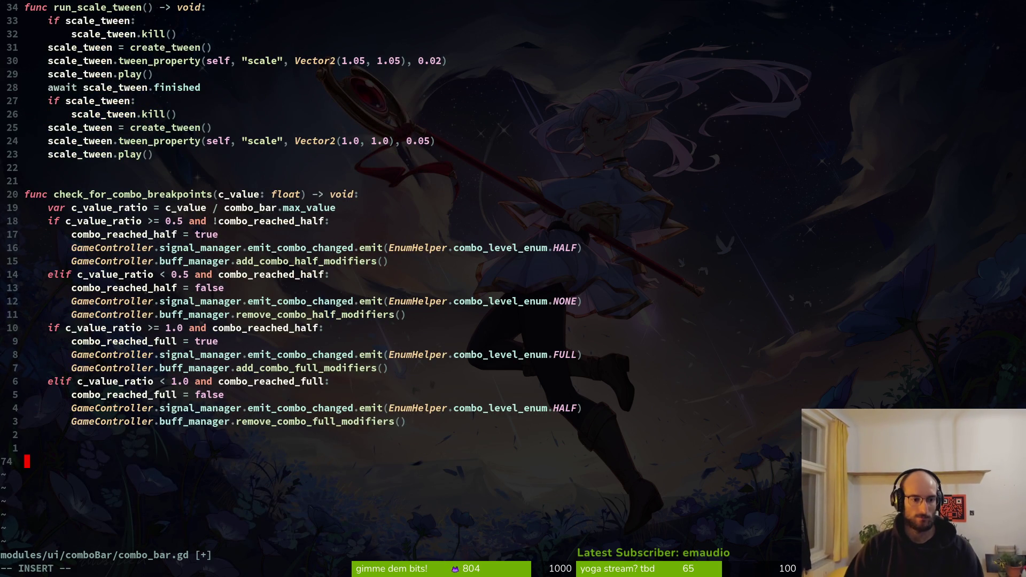
text(func reset)
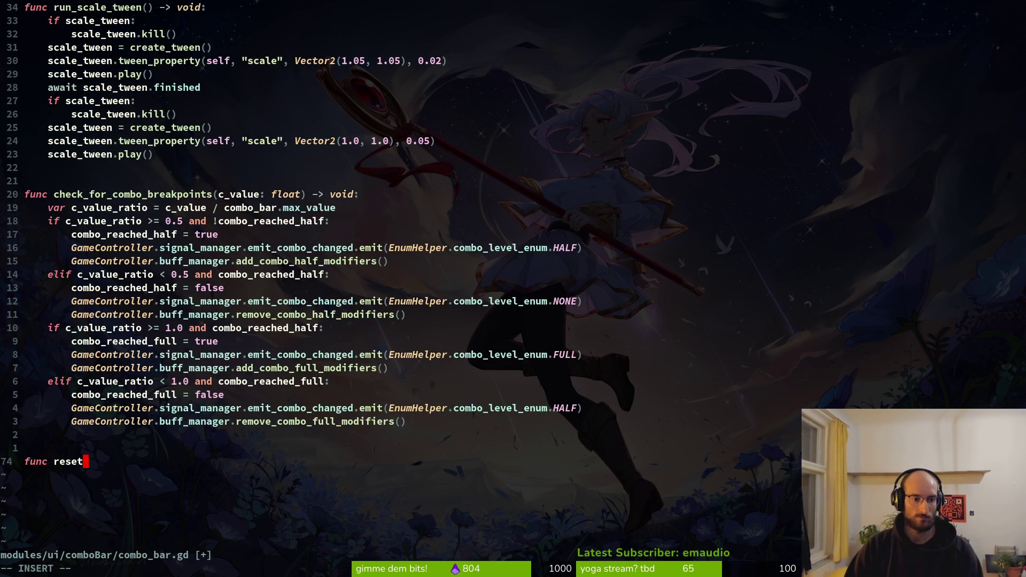
text(_combo)
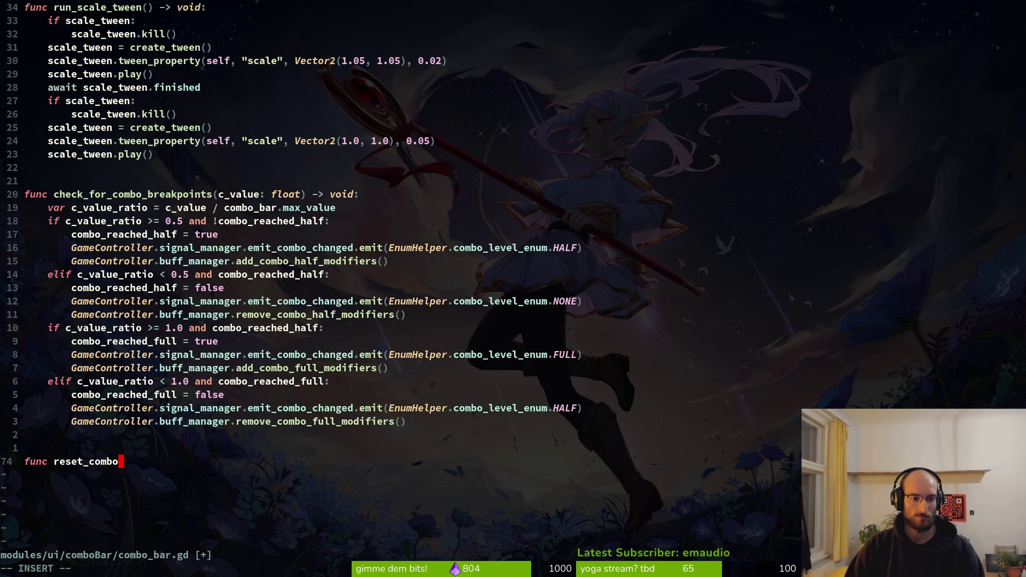
text(())
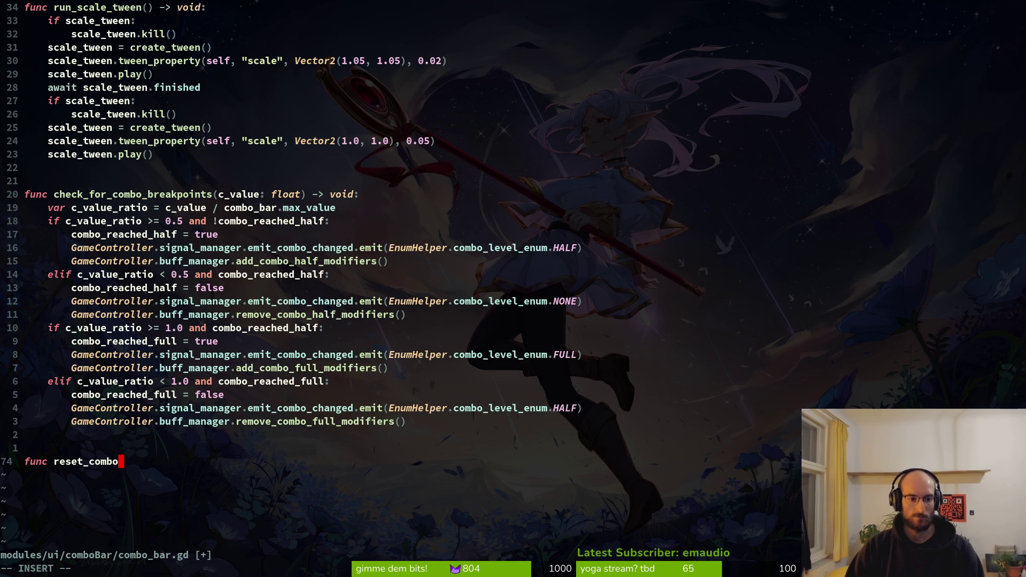
text() )
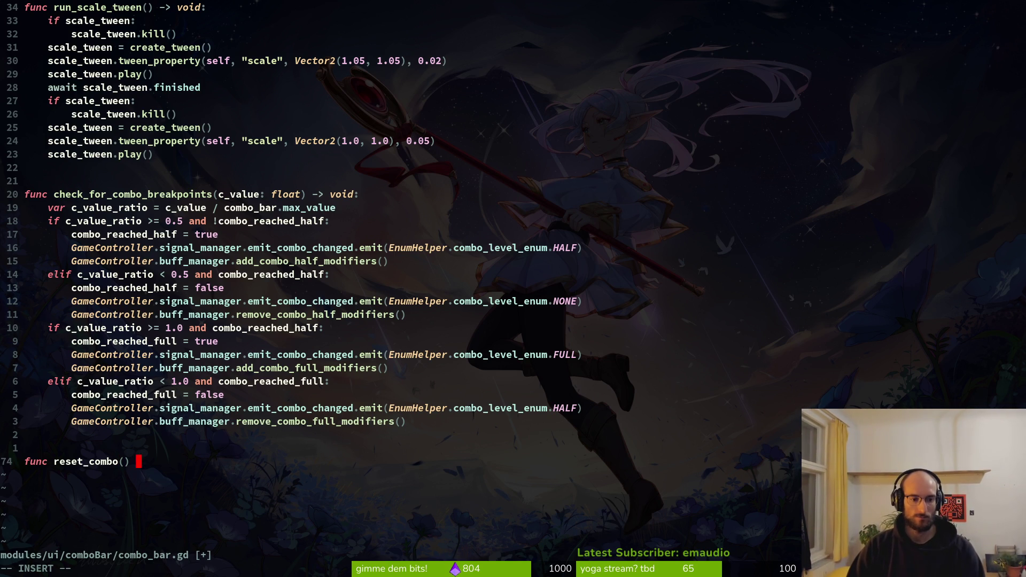
text(-> void)
text(:)
key(Return)
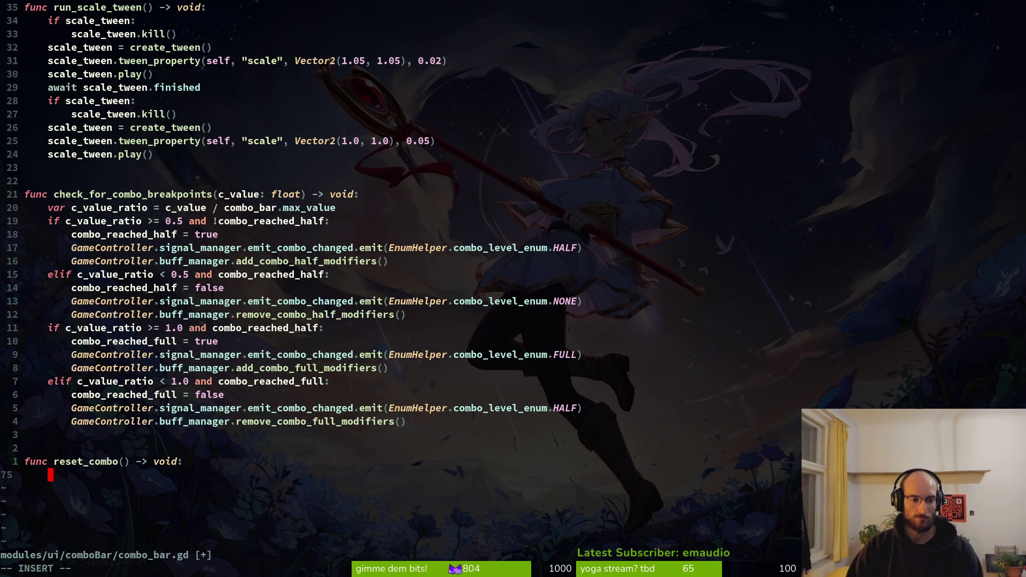
text(com)
key(BackSpace)
key(BackSpace)
key(BackSpace)
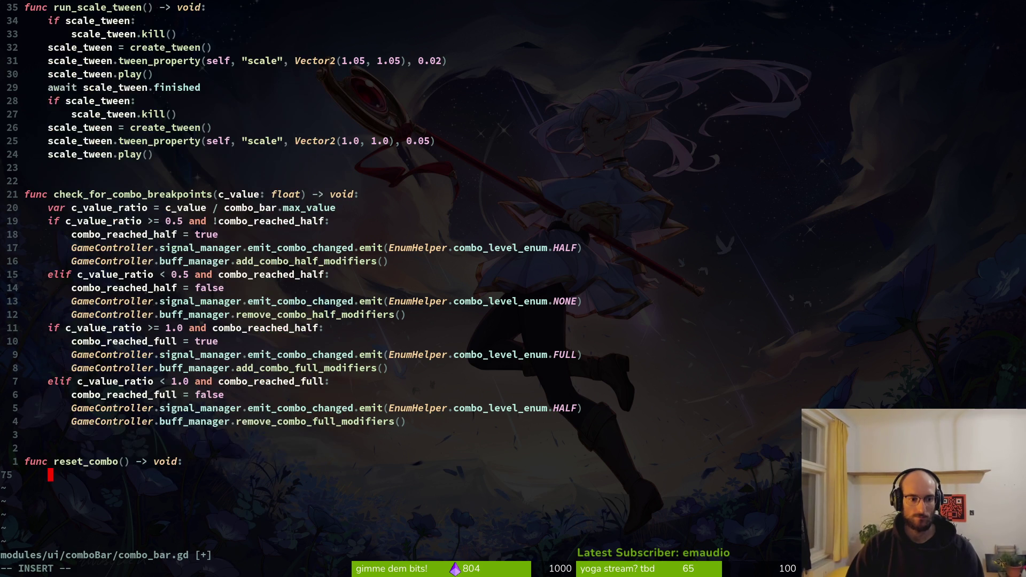
text(GameController.)
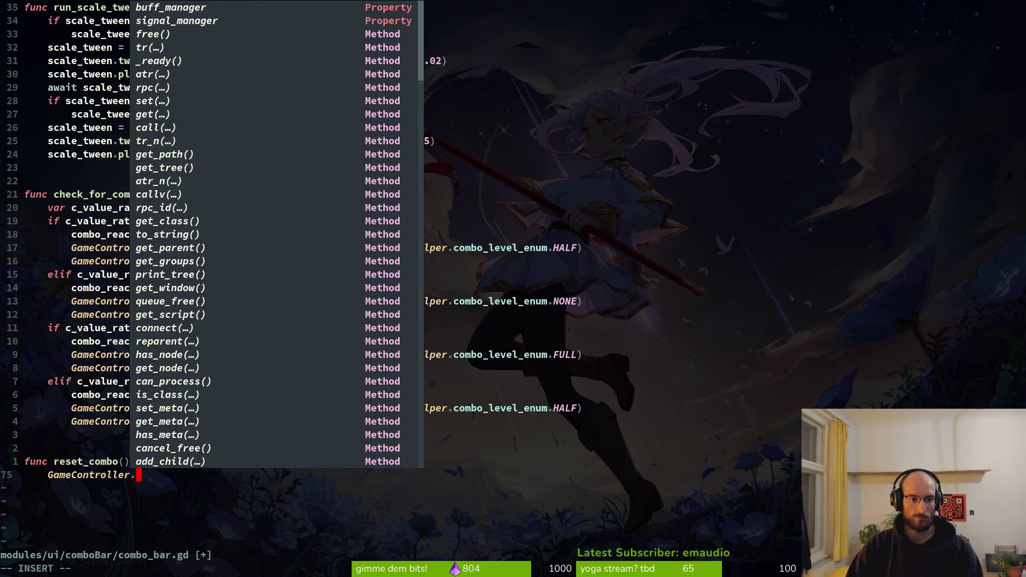
text(pla)
key(Tab)
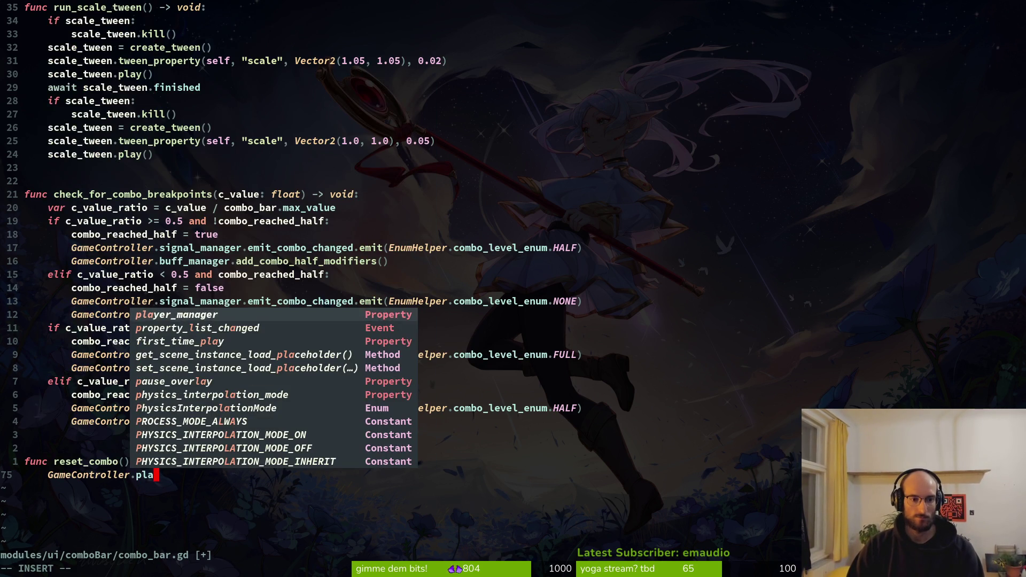
key(Return)
- Complete the body as GameController.player_manager.combo_value = 0.0 and save combo_bar.gd
text(.com)
key(Tab)
text(= 0)
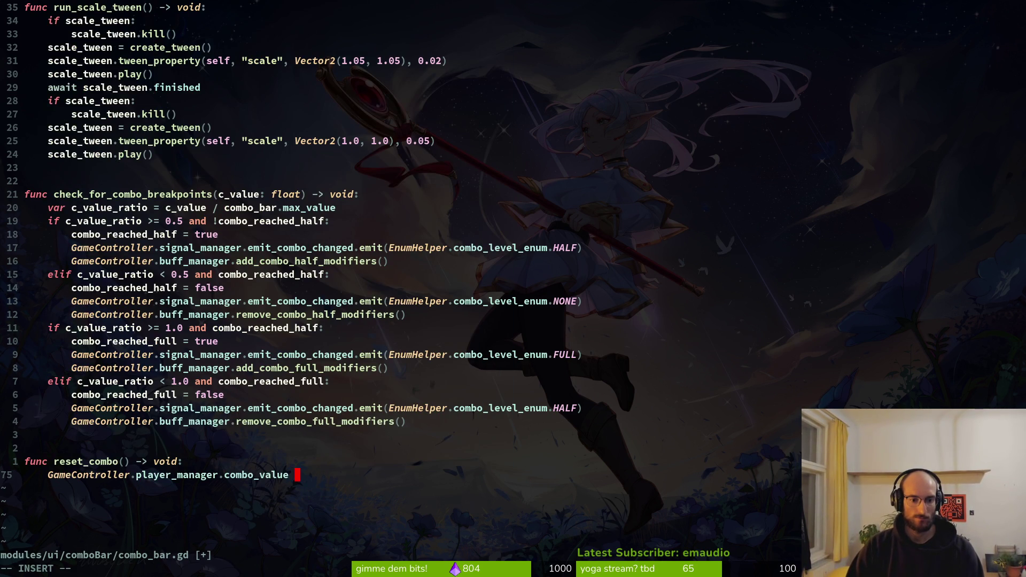
text(.0)
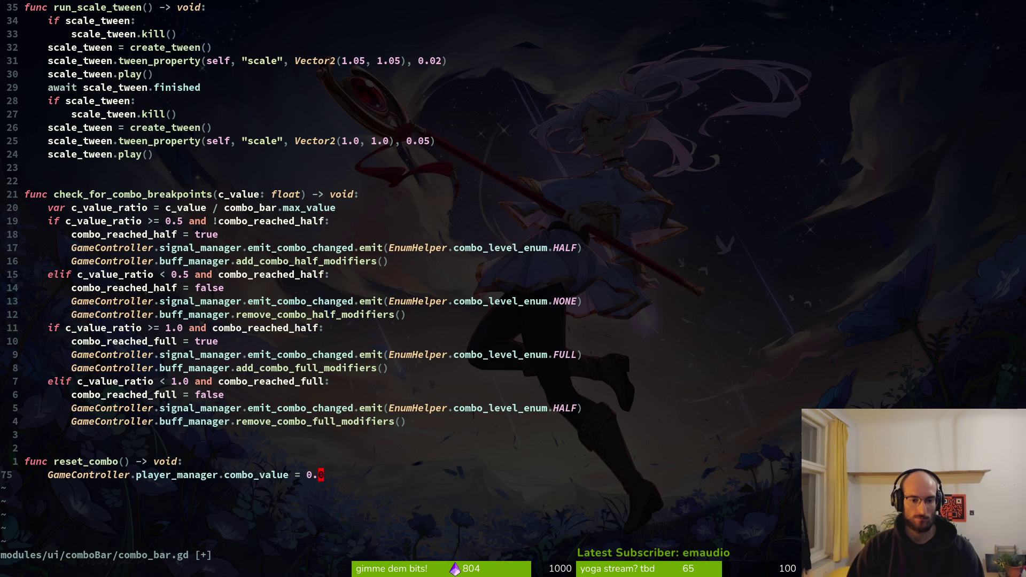
key(Escape)
text(:w)
key(Return)
scroll(143, 206, up, 11)
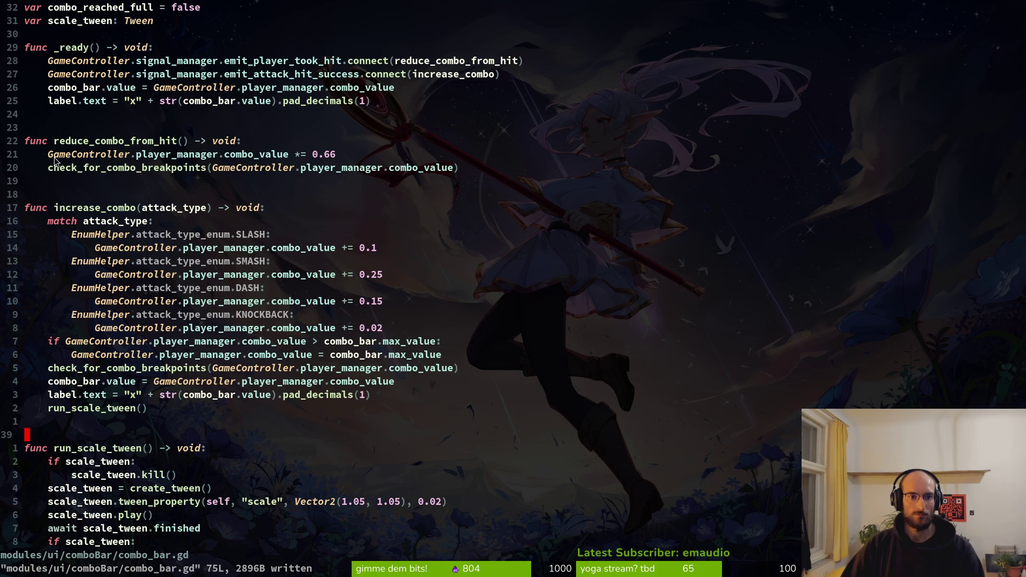
- Review the reduce_combo_from_hit body and place the cursor in reset_combo
mouse_move(465, 167)
mouse_down()
mouse_move(27, 141)
mouse_move(31, 154)
mouse_up()
click(449, 179)
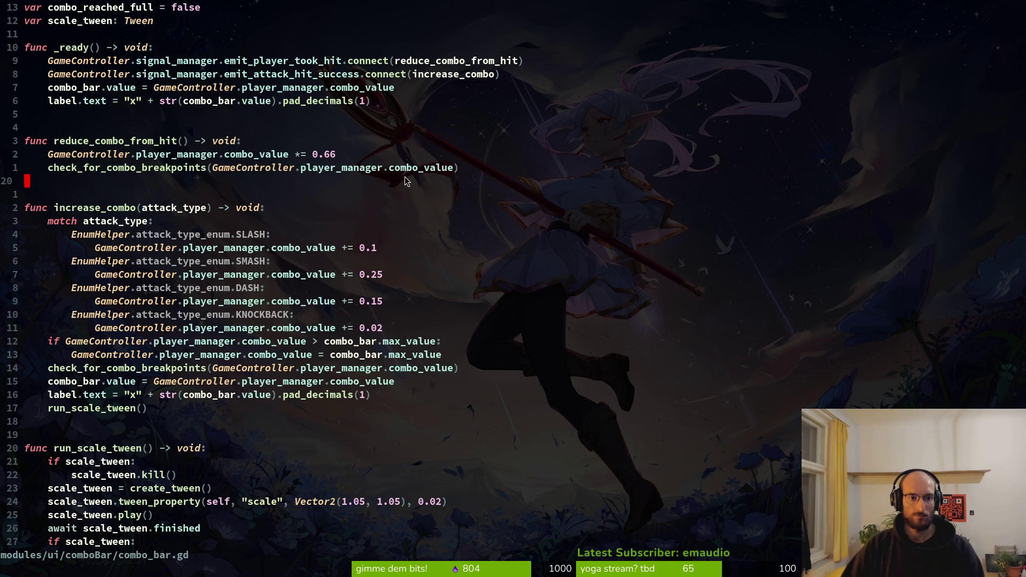
scroll(213, 187, down, 7)
scroll(215, 207, up, 7)
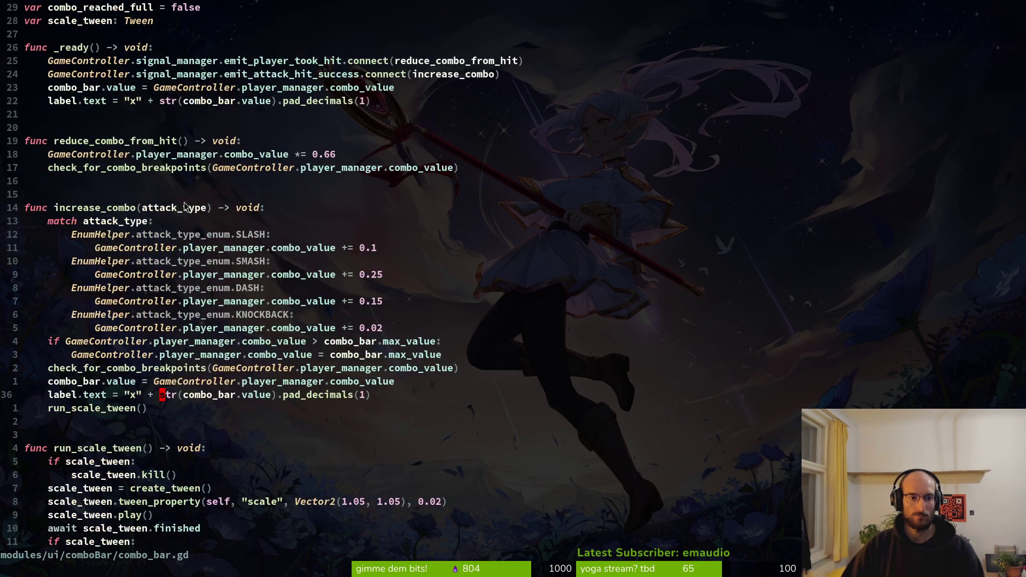
scroll(91, 229, down, 9)
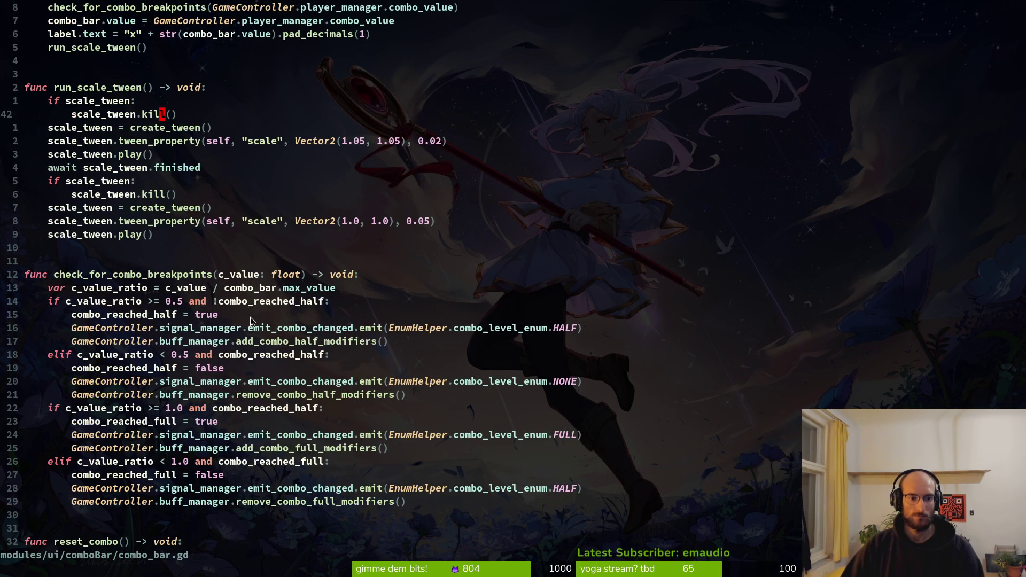
scroll(176, 369, down, 6)
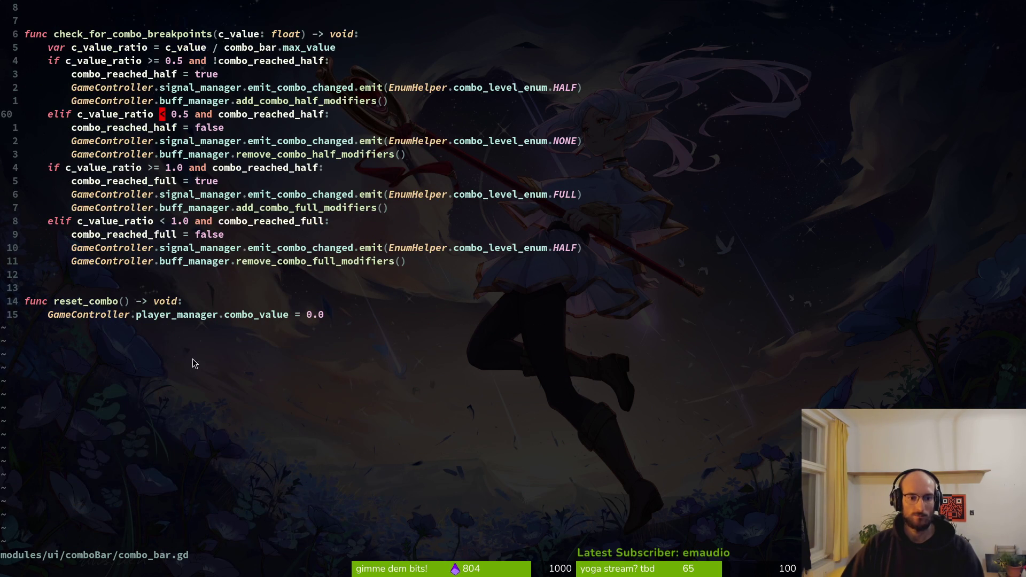
click(339, 325)
- Add a check_for_combo_breakpoints() call to reset_combo, save, and start typing its argument
text(oche)
key(Return)
key(Escape)
text(:w)
key(Return)
text(a))
key(Escape)
text(:w)
key(Return)
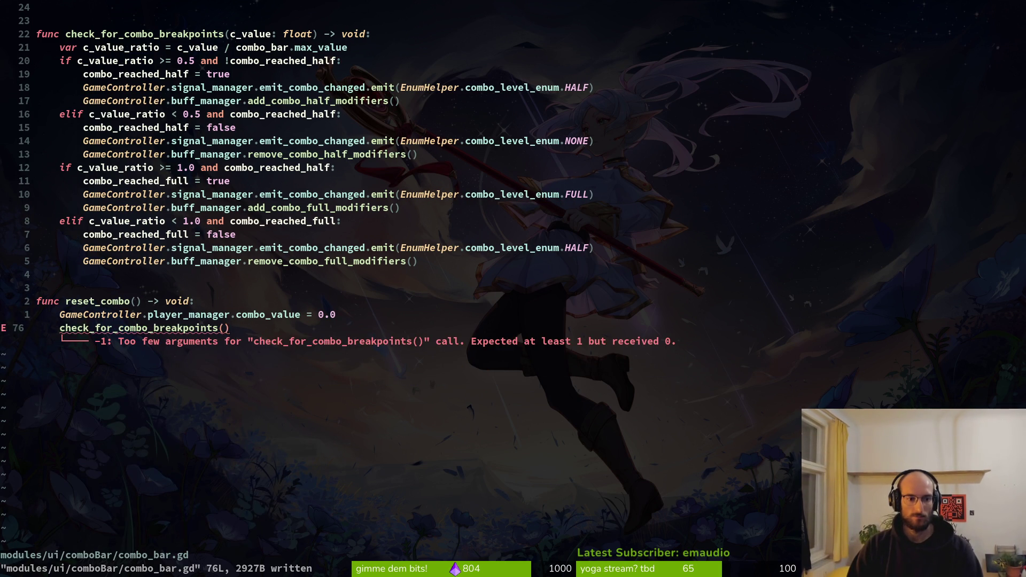
text(20k)
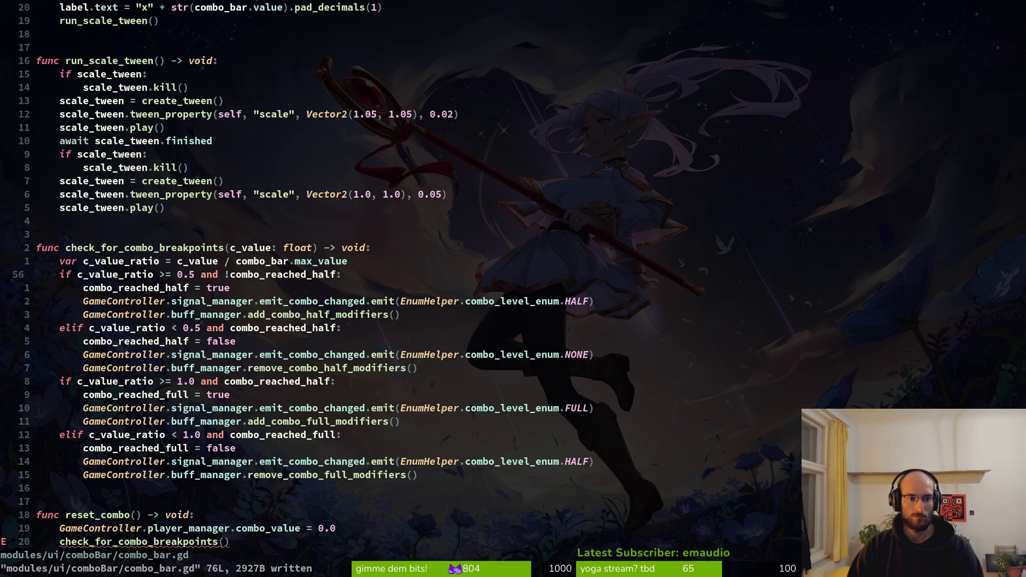
text(20k)
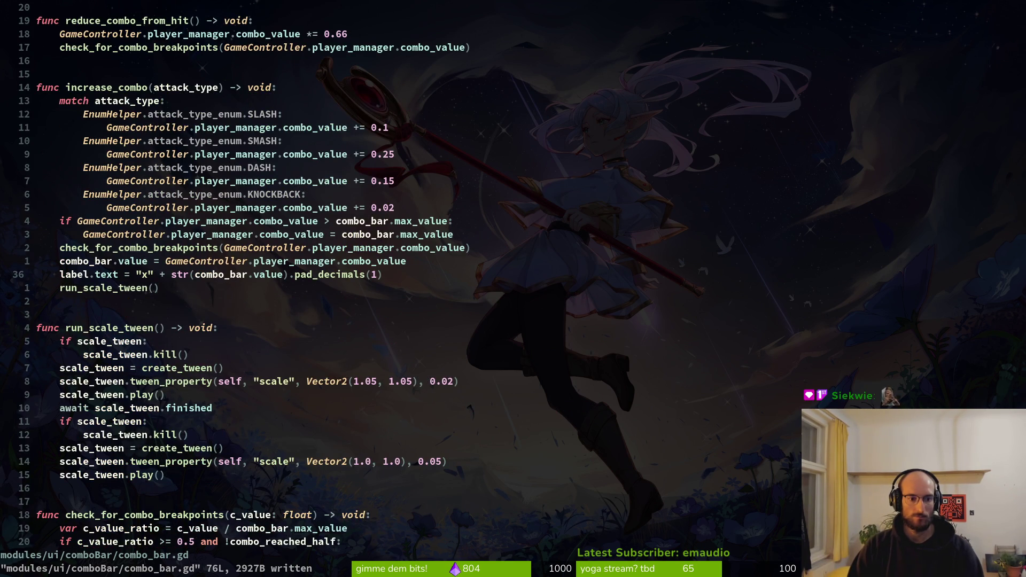
text(20kG)
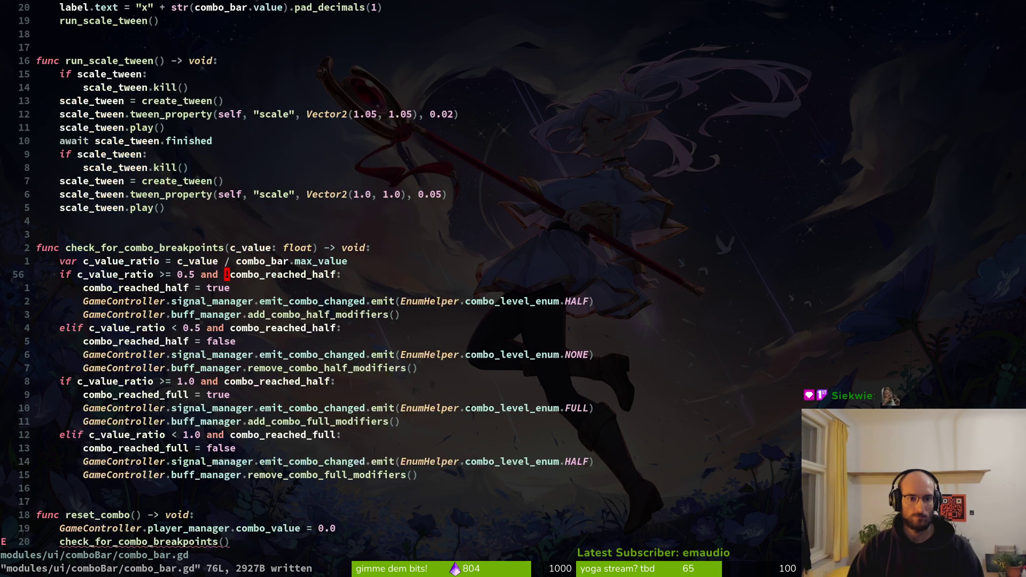
text(i)
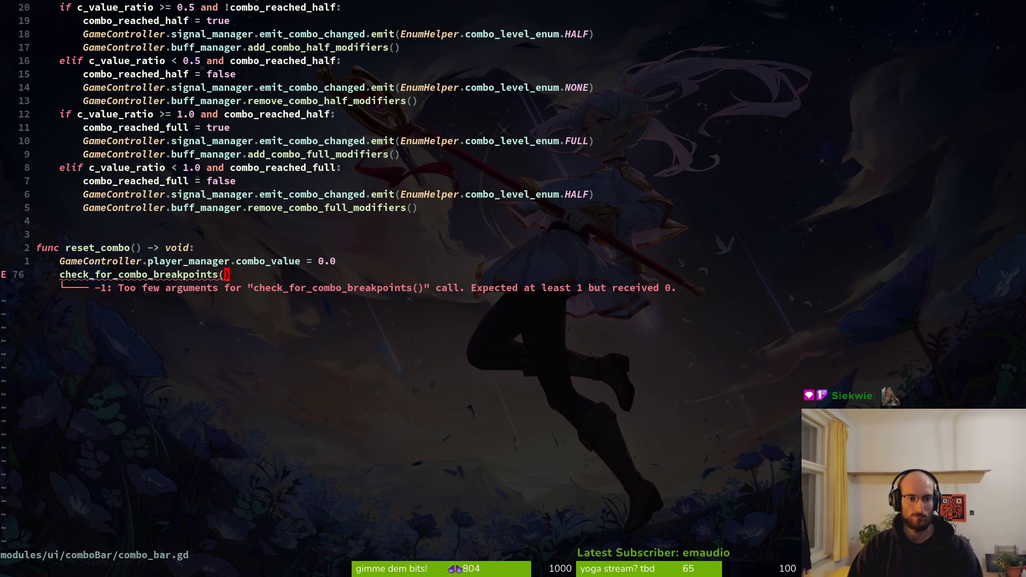
text(Ga)
text(m)
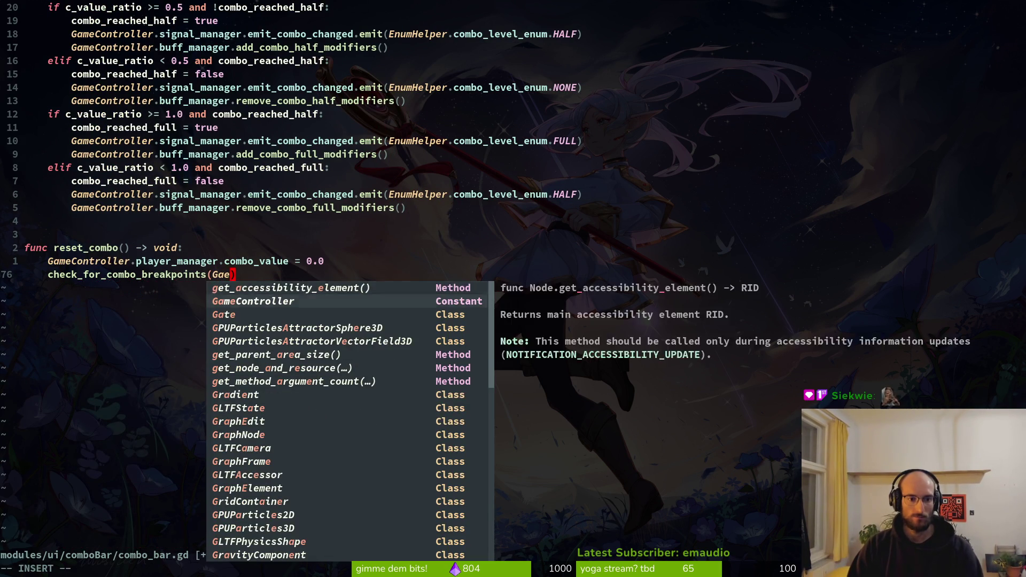
- Complete the argument as GameController.player_manager.combo_value and save combo_bar.gd
key(Tab)
key(Return)
text(.)
key(Return)
text(.)
key(Return)
key(Escape)
text(:w)
key(Return)
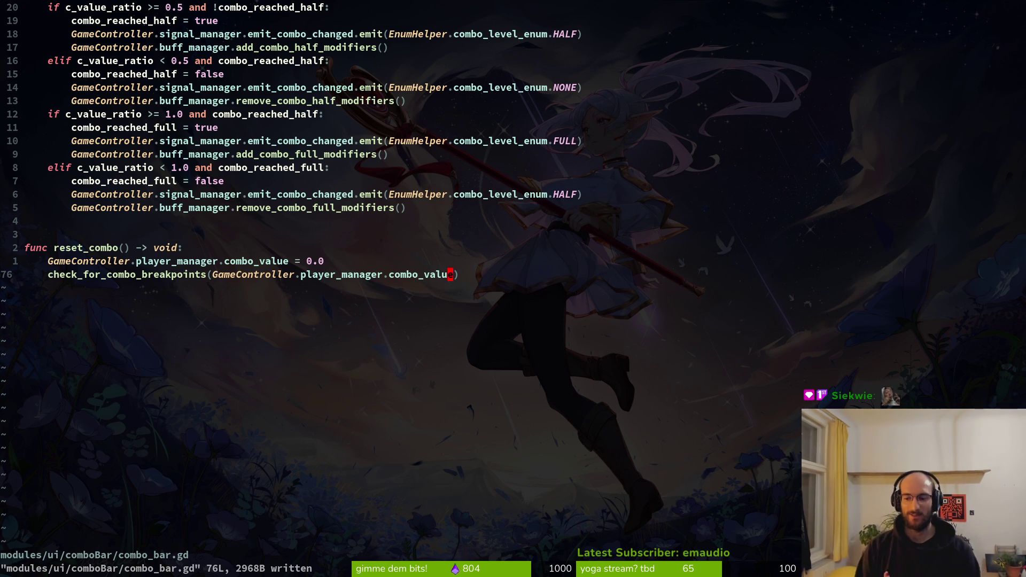
- Copy the name reset_combo and jump through combo_bar.gd to check where it is used
key(k)
key(k)
key(b)
key(b)
key(b)
key(b)
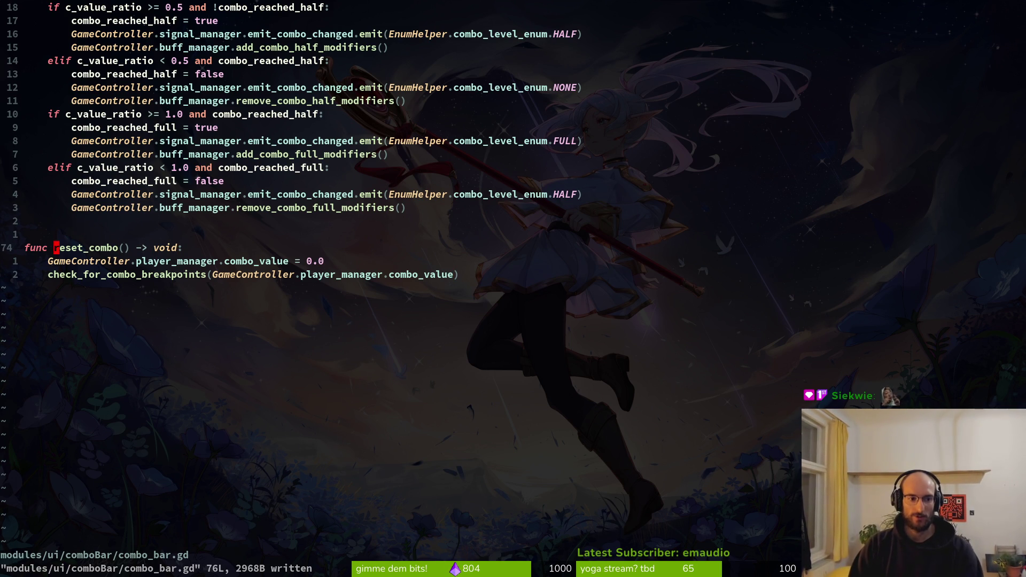
key(v)
key(e)
key(y)
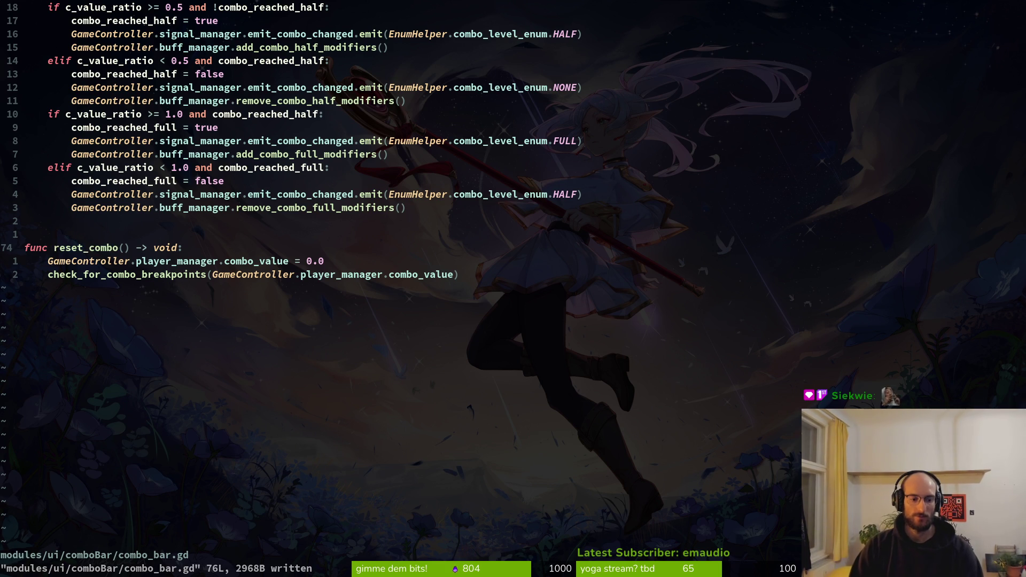
key(ctrl+o)
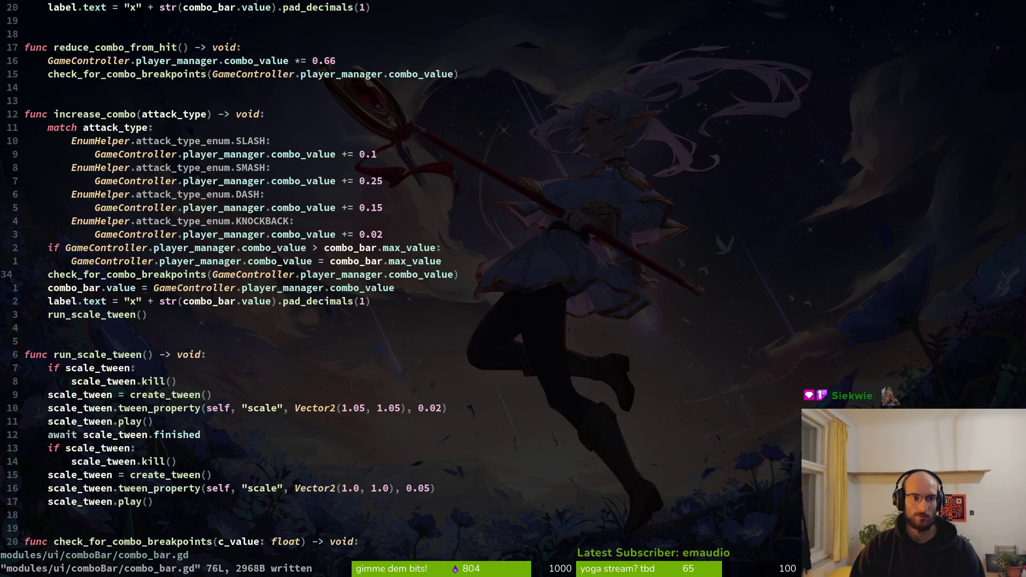
key(ctrl+o)
key(k)
key(k)
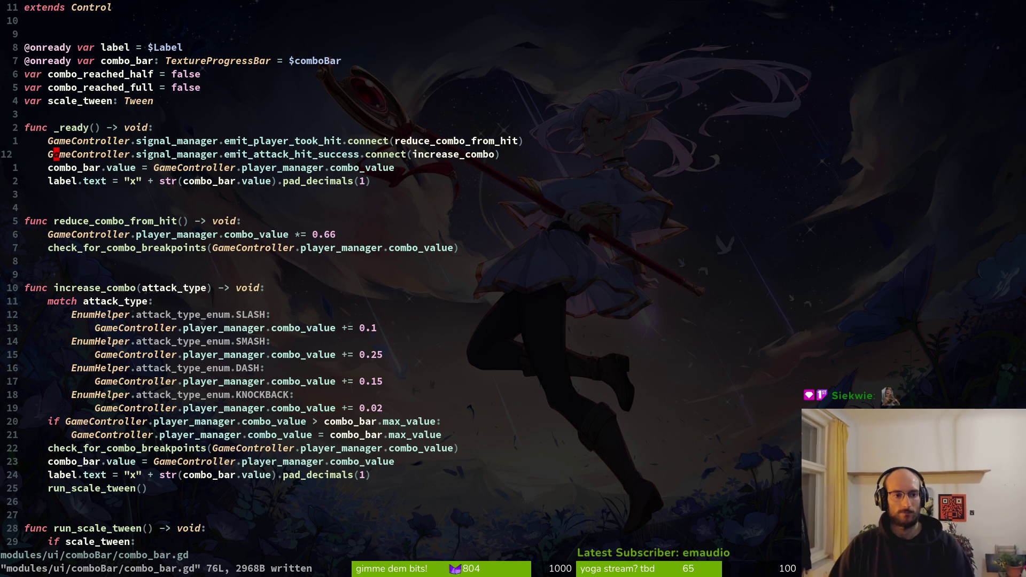
key(ctrl+d)
key(ctrl+d)
key(ctrl+d)
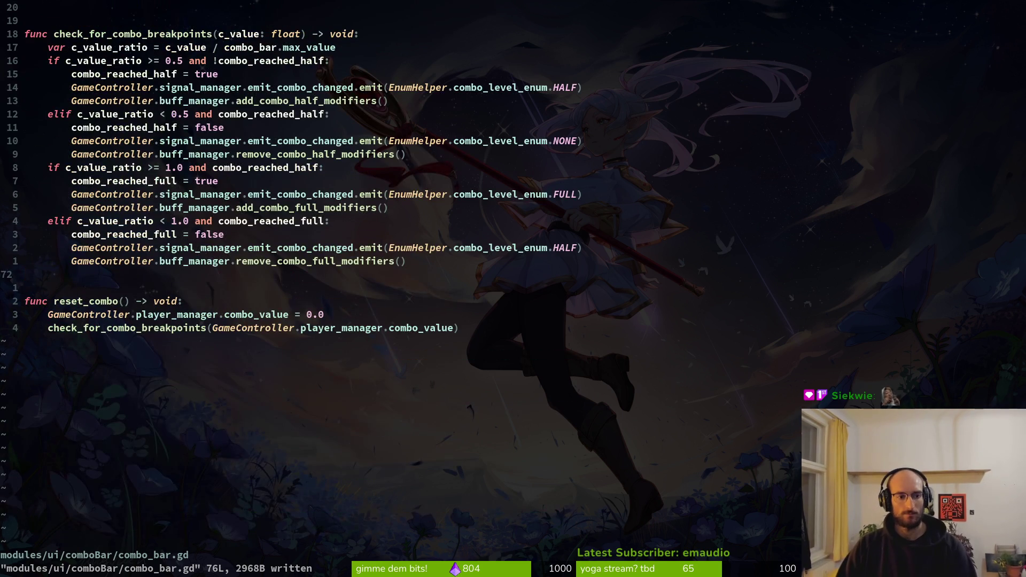
- Delete the reset_combo function lines and save combo_bar.gd
key(j)
key(d)
key(d)
key(d)
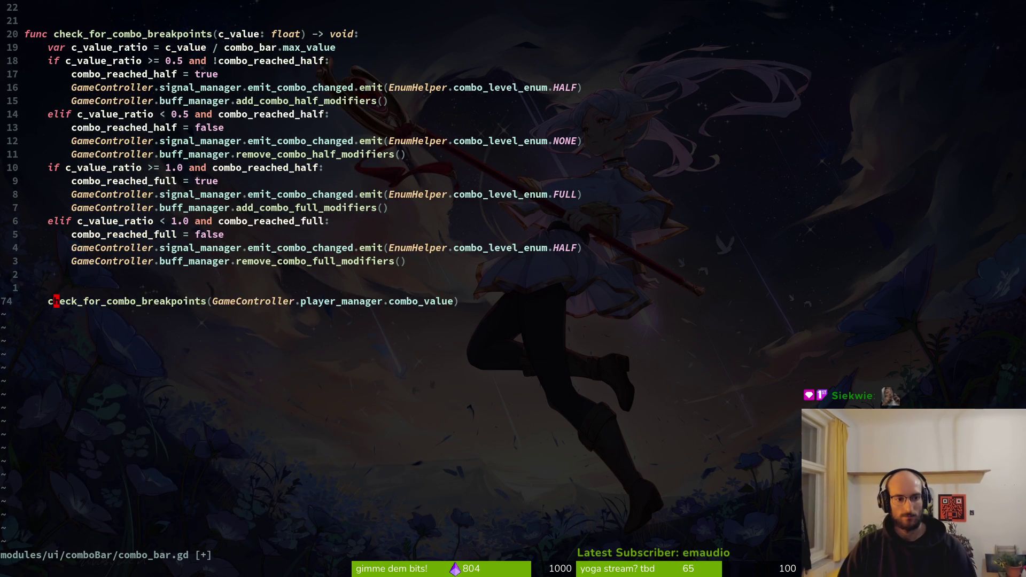
text(:w)
key(Return)
- Open hive.gd and move to its dev portal hiding code
key(space)
key(f)
key(f)
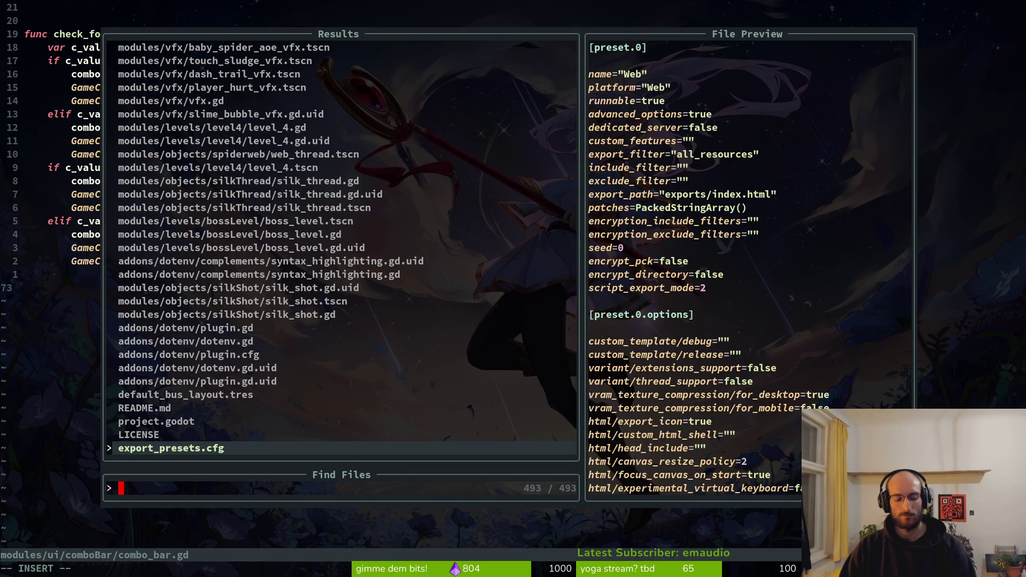
text(hive)
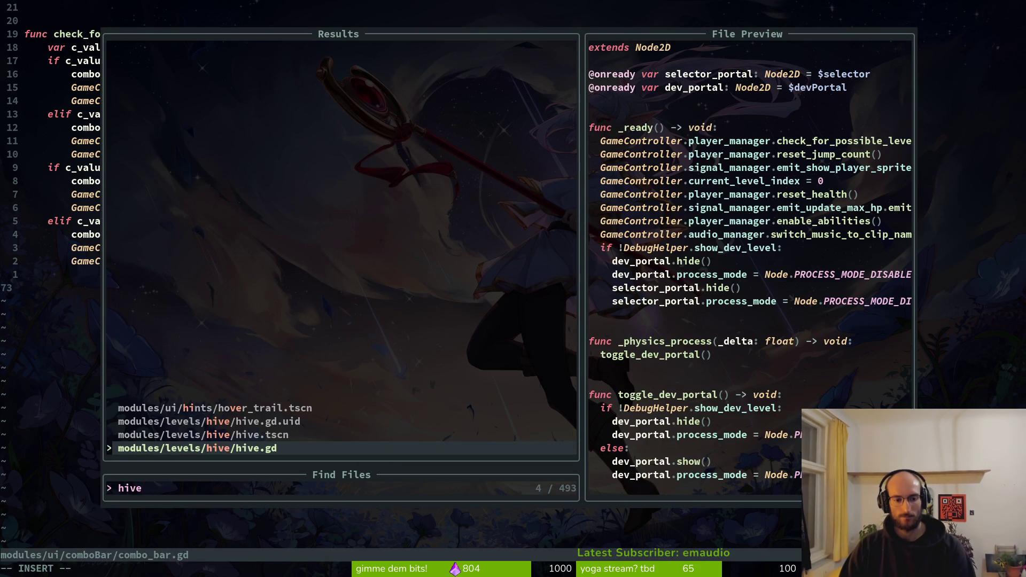
key(Return)
key(k)
key(k)
key(k)
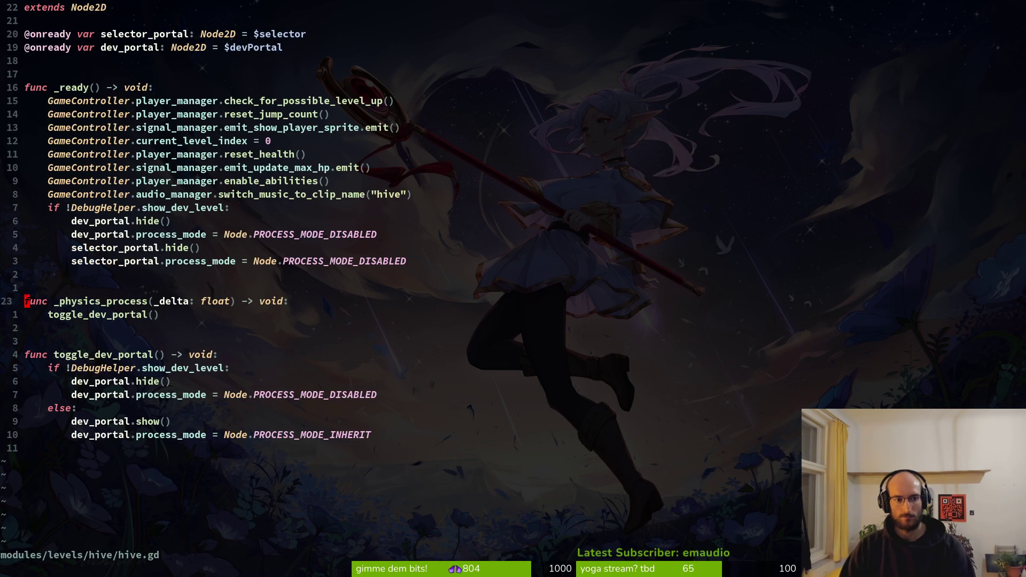
- Look up dying.gd in the file finder, cancel without opening it, and switch to Godot
key(space)
key(f)
key(f)
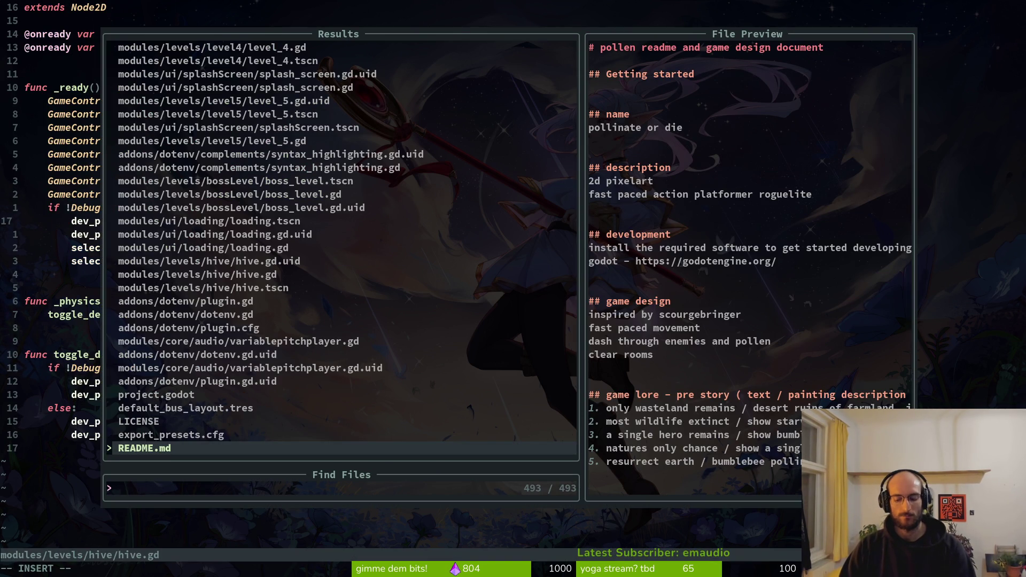
text(dying.g)
key(BackSpace)
key(BackSpace)
key(BackSpace)
key(Escape)
key(alt+Tab)
key(alt+Tab)
key(alt+Tab)
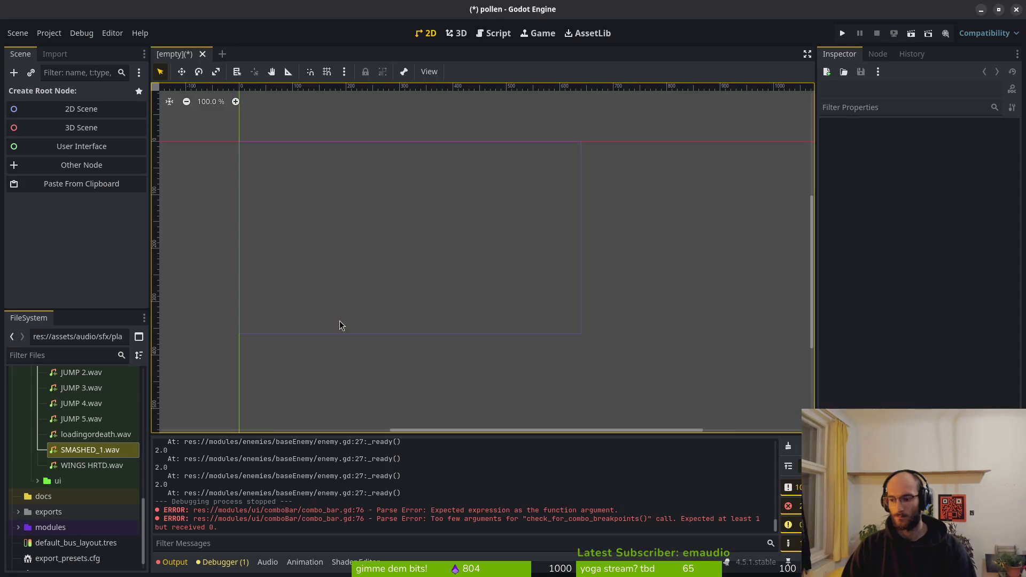
- Run the game, dash into the middle portal, fight cave wasps until dying, respawn, then stop
key(F5)
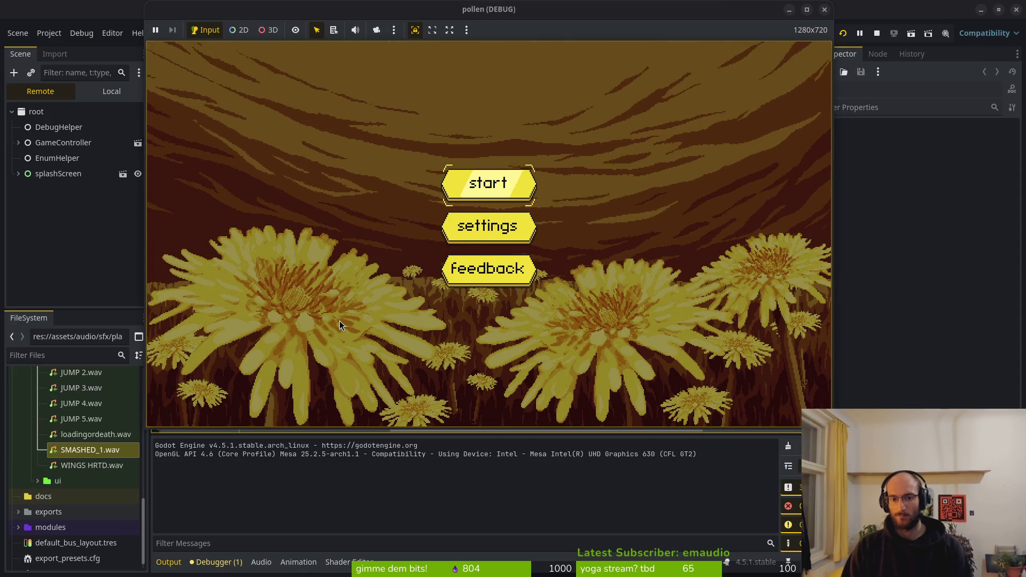
key(Return)
key(space)
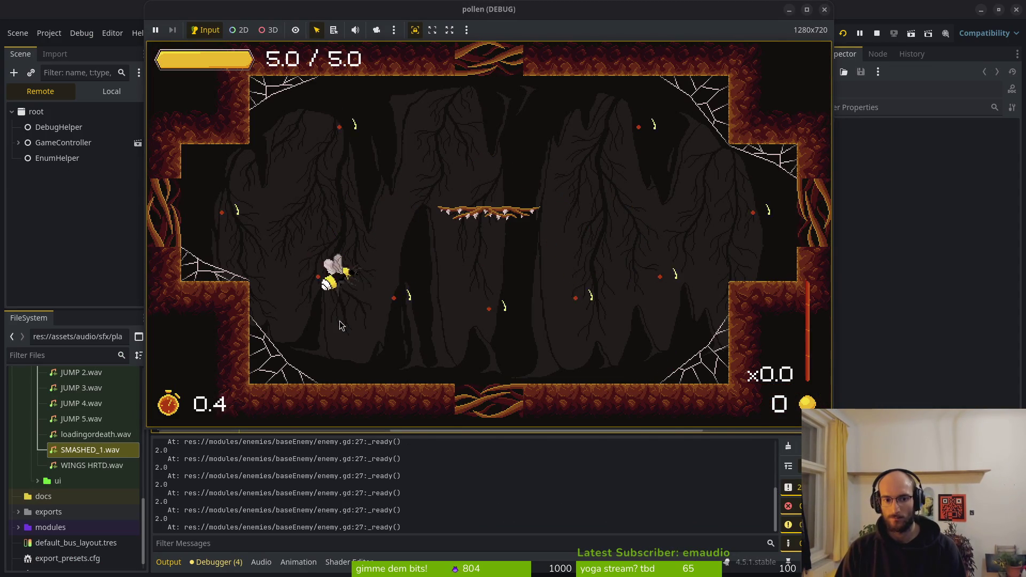
key(space)
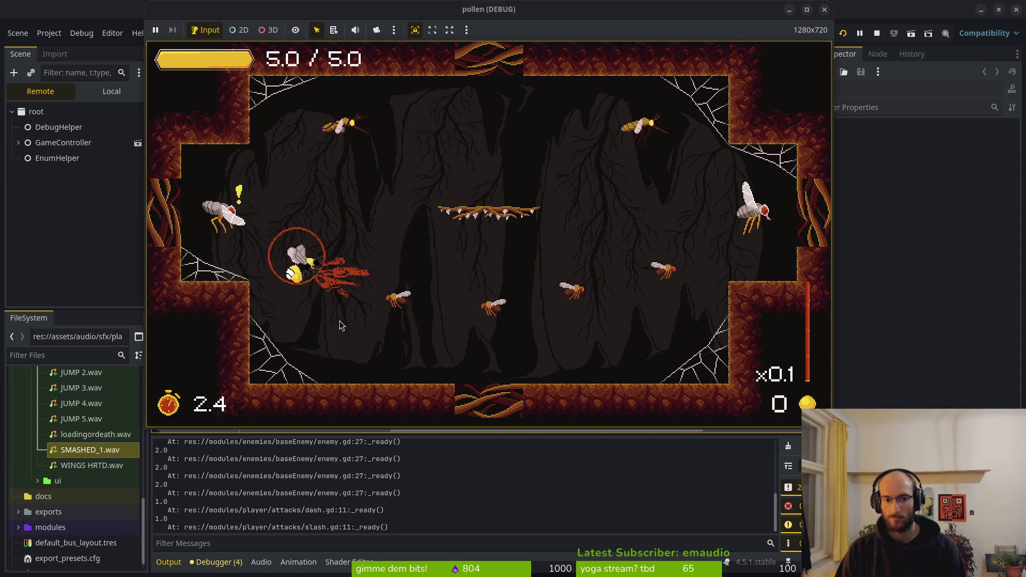
click(339, 321)
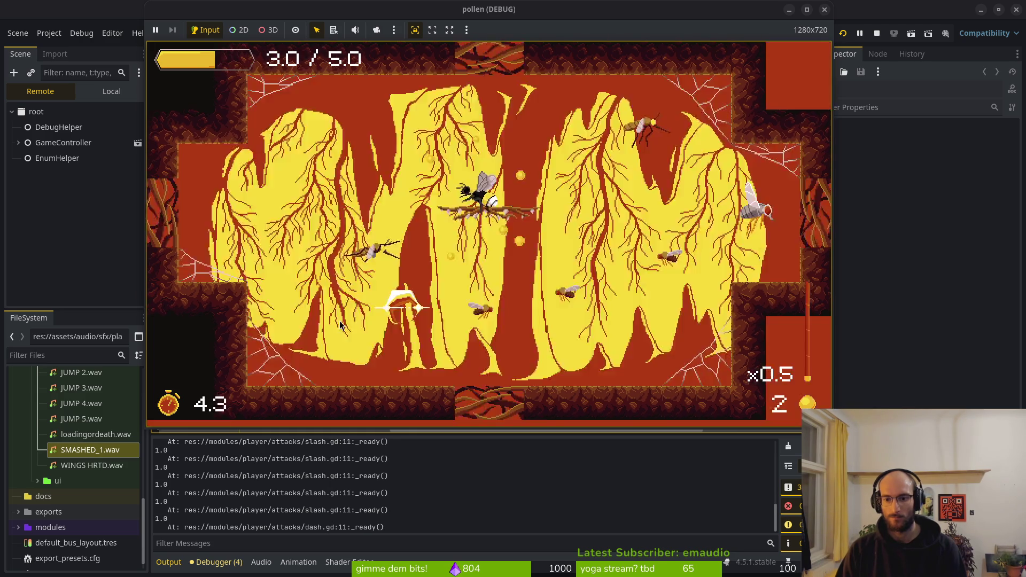
key(space)
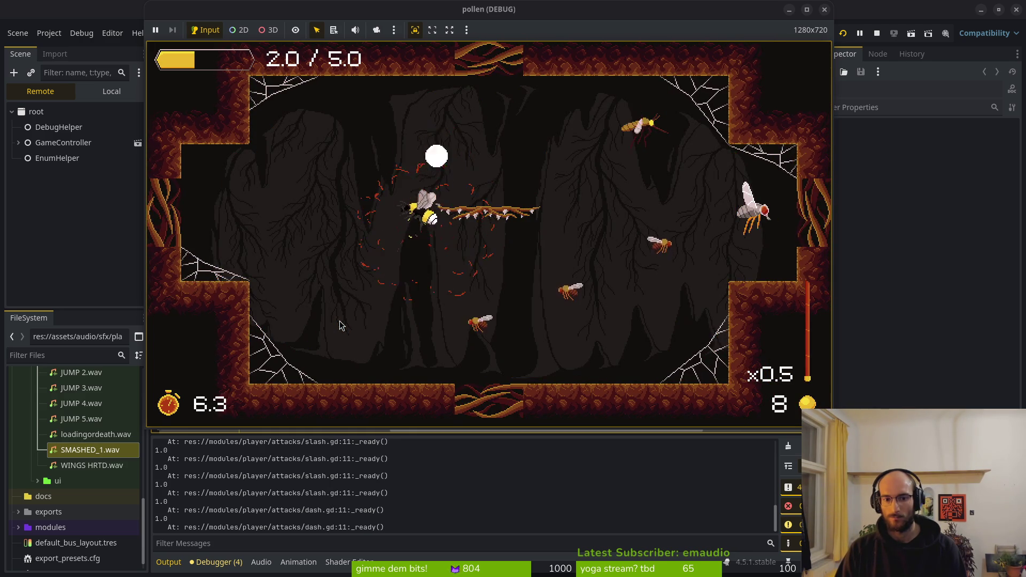
key(space)
key(space)
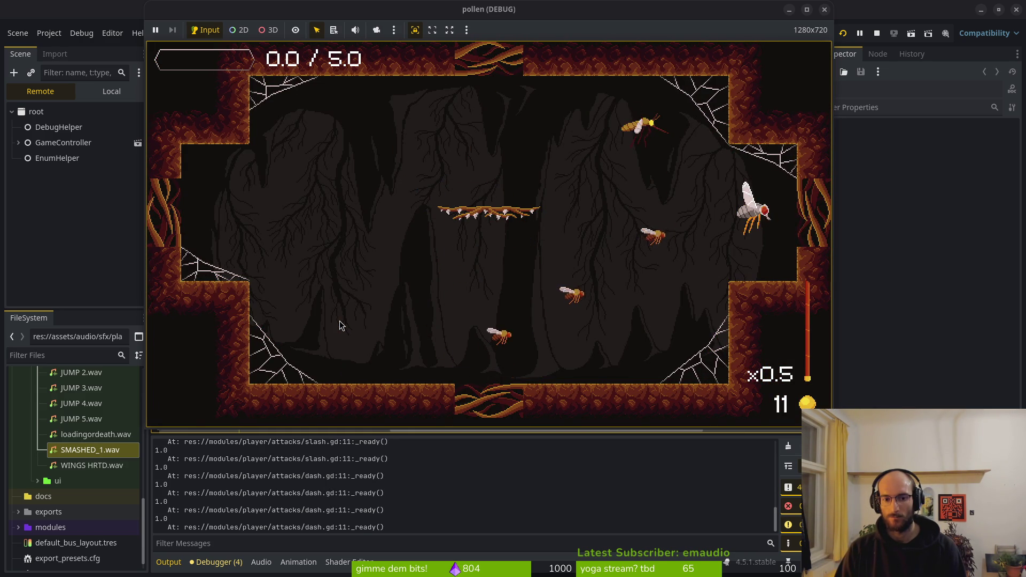
key(space)
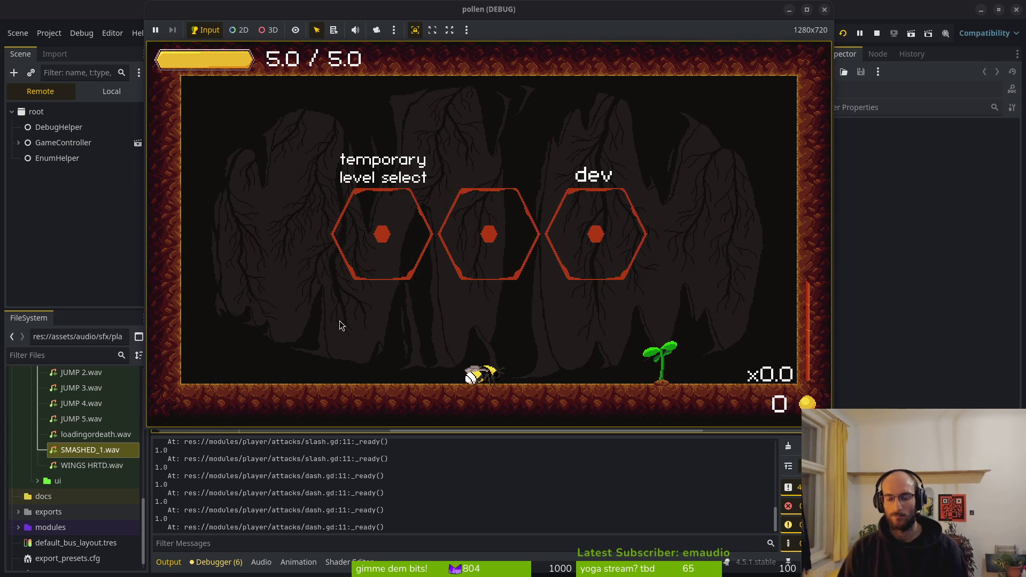
key(F8)
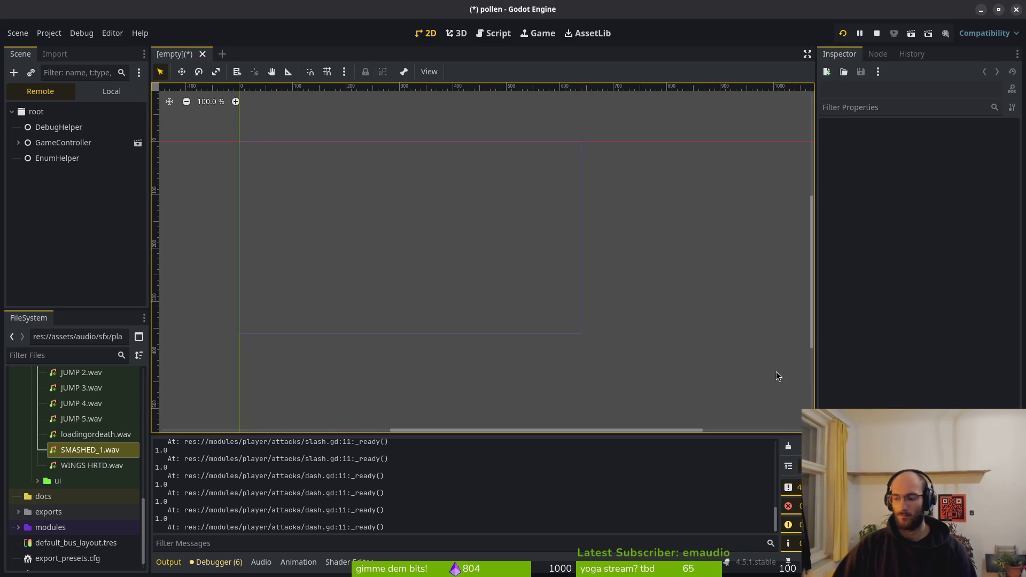
- Switch back to Neovim and open dying.gd through the project file finder
key(alt+Tab)
key(space)
key(f)
key(f)
text(dying)
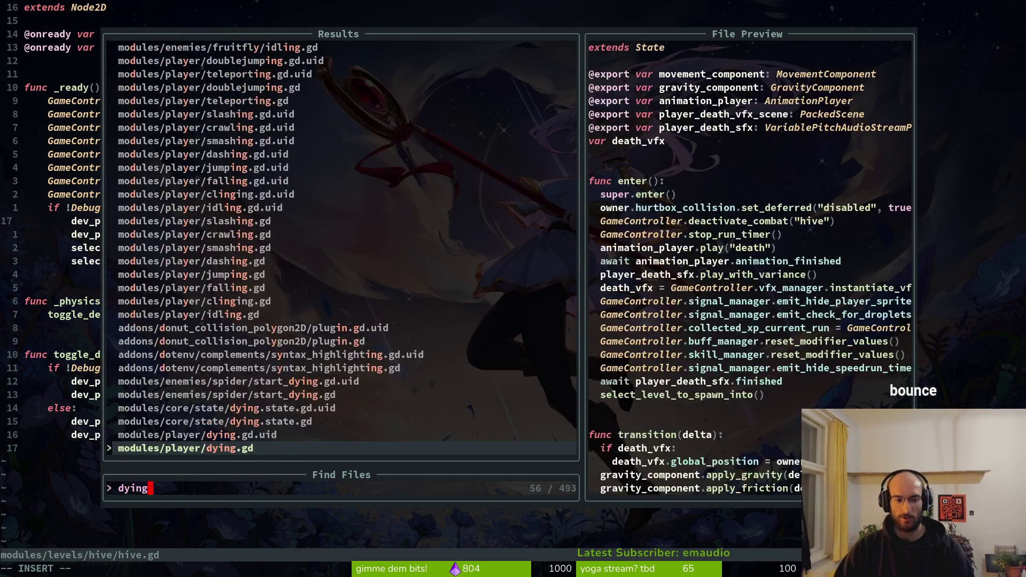
key(Return)
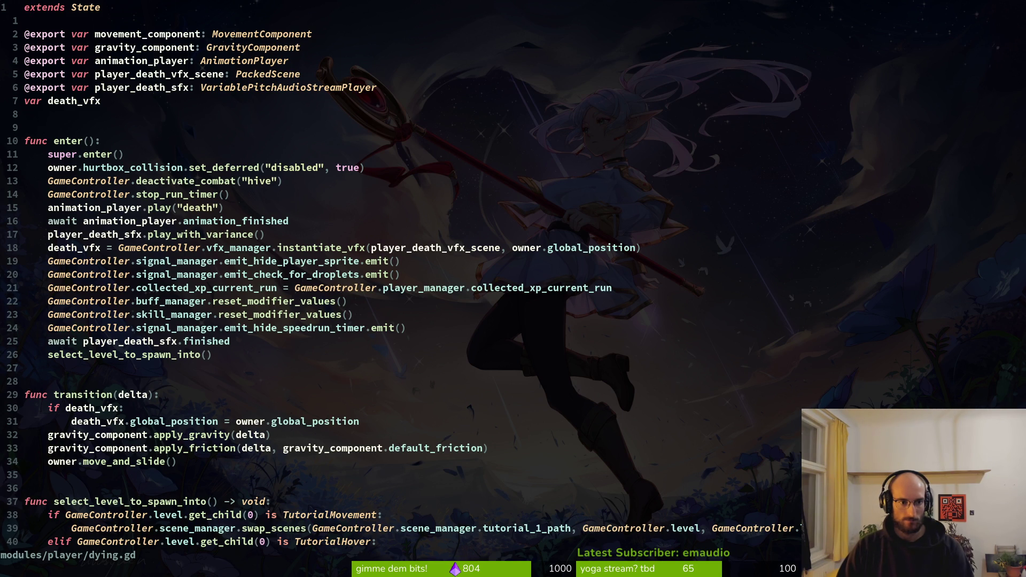
- Open gameover.gd by searching 'gamov' in the file finder
key(space)
key(f)
key(f)
key(Escape)
key(space)
key(f)
key(f)
text(gamov)
key(Return)
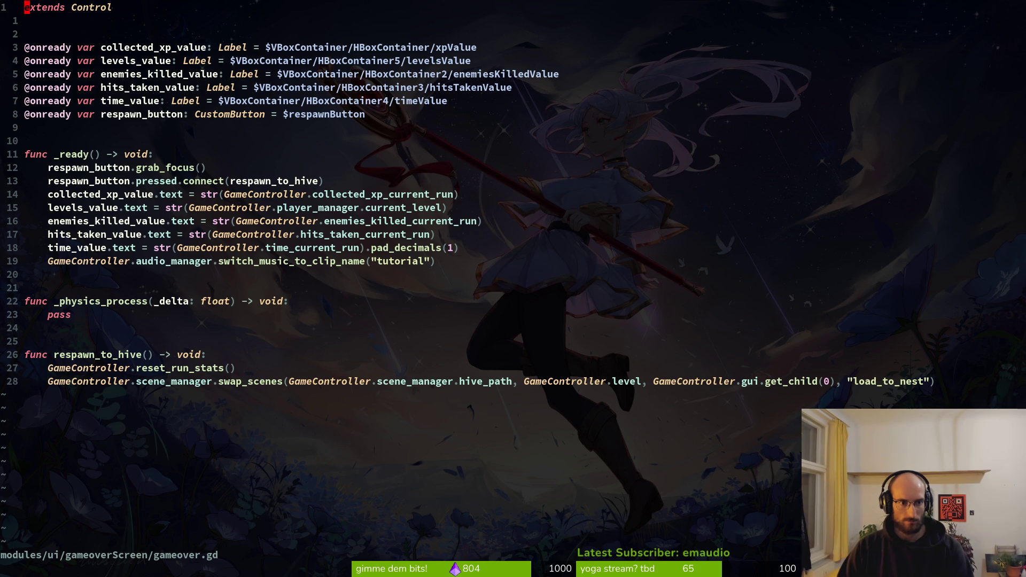
- Open combo_bar.gd, jump 48 lines up to increase_combo's match block, and reopen the file finder
key(space)
key(f)
key(f)
text(combo)
key(Return)
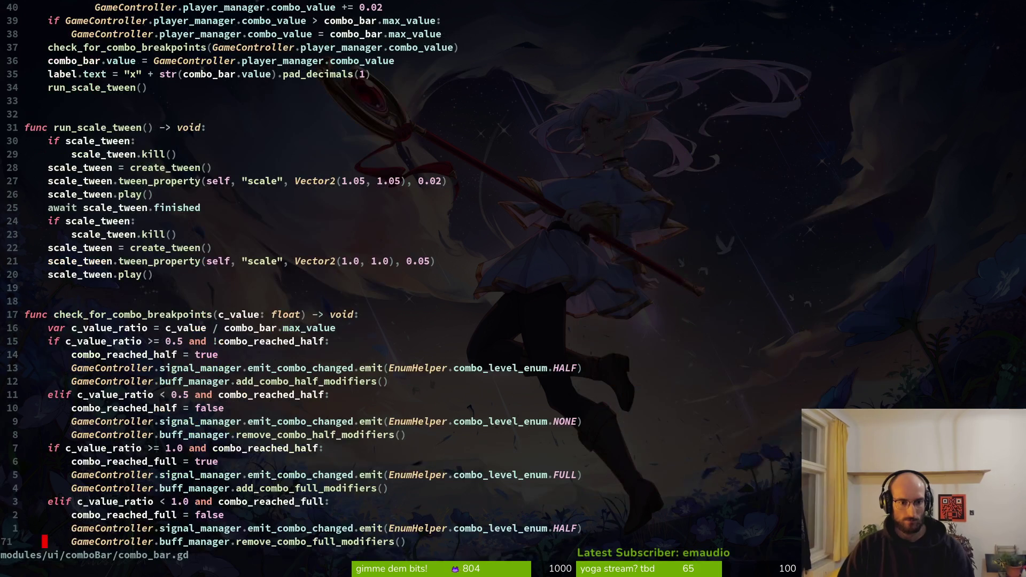
key(4)
key(8)
key(k)
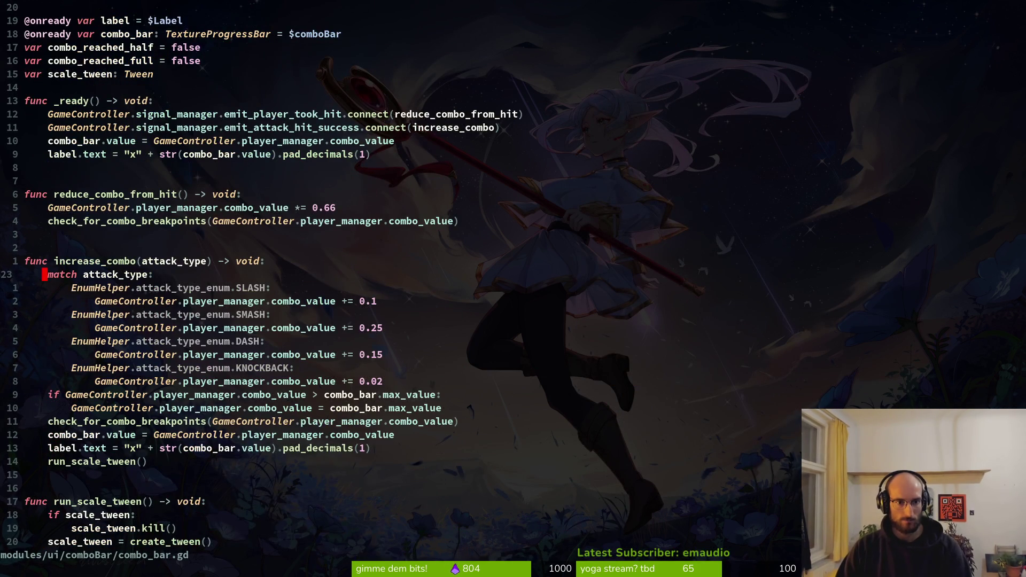
key(space)
key(f)
key(f)
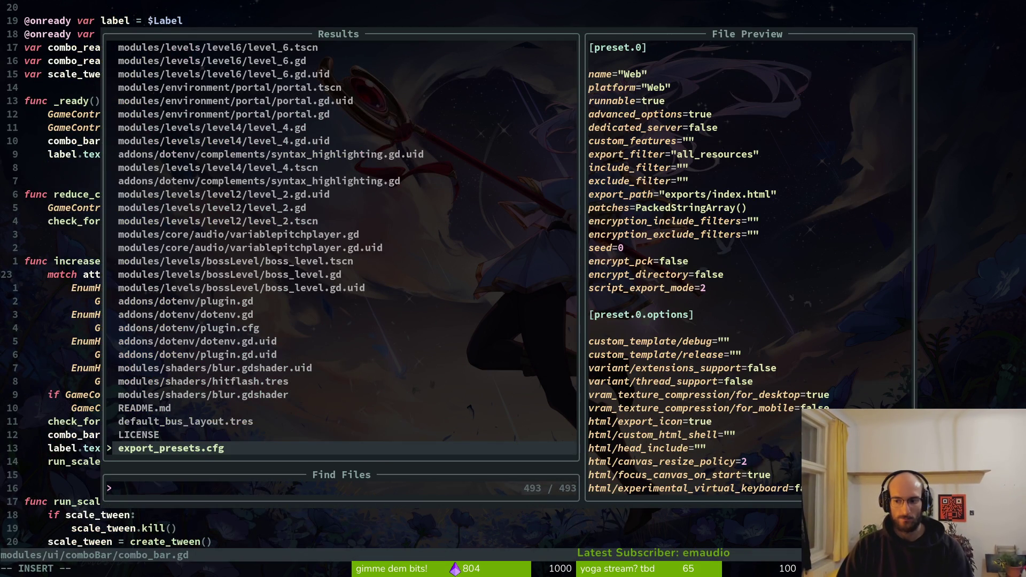
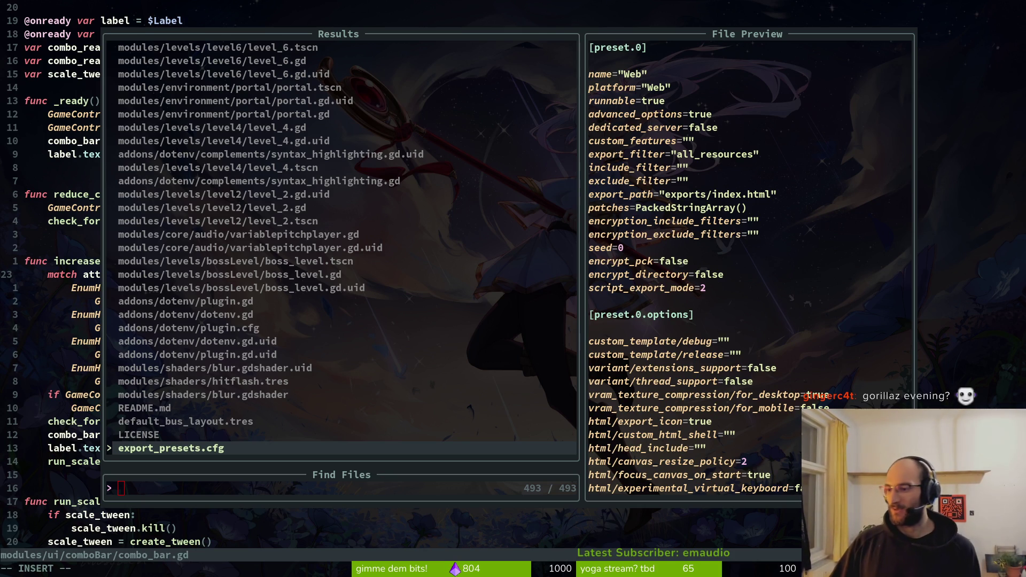
- Leave visual mode and save combo_bar.gd with :w
key(Escape)
key(v)
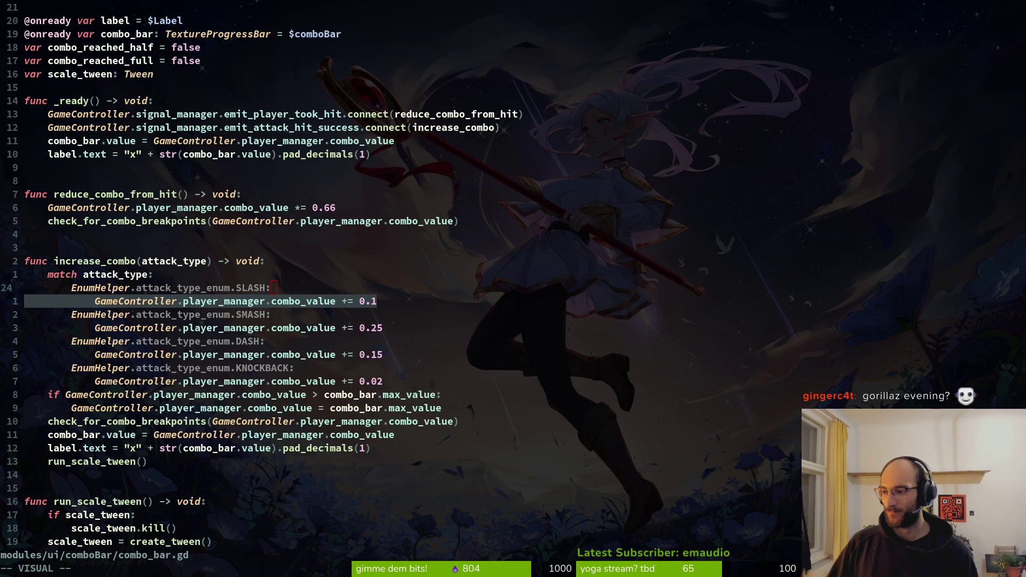
click(238, 194)
text(:w)
key(Return)
- Dismiss the file finder, save combo_bar.gd again, and start the finder anew
key(space)
key(f)
key(f)
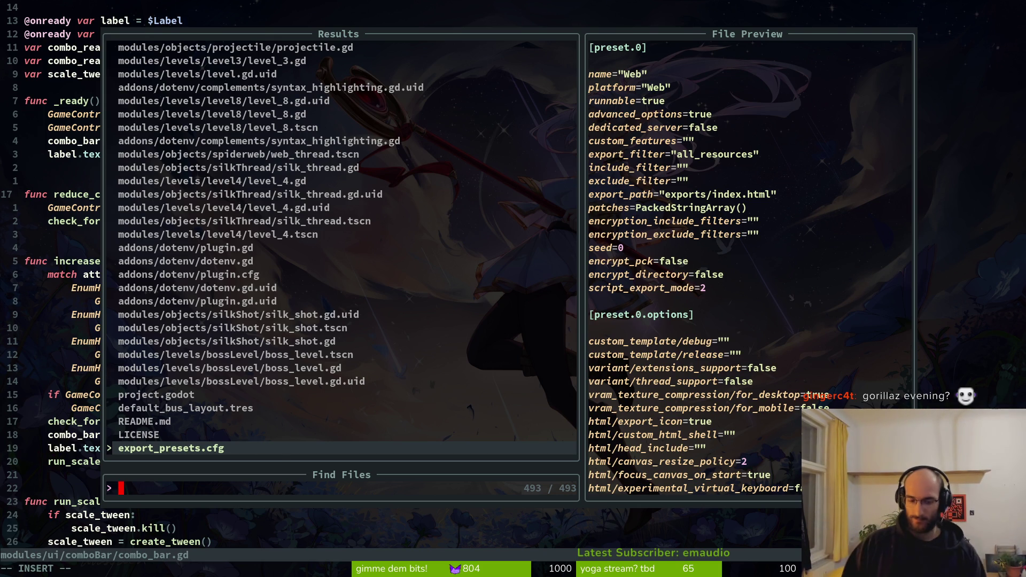
key(Escape)
text(:w)
key(Return)
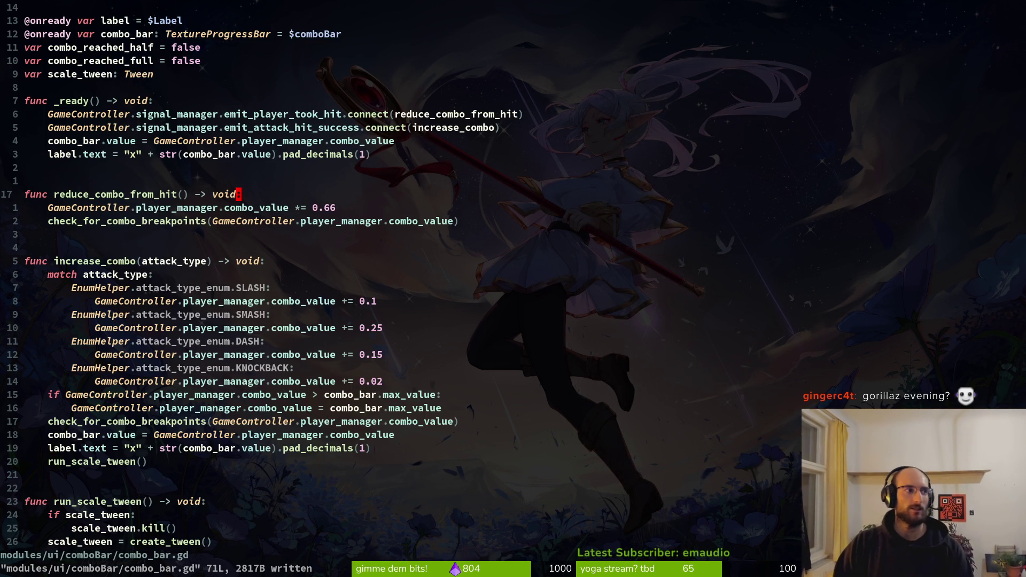
key(space)
- Open gameover.gd, grep the project for player_manager.com, and open the game.controller.gd match
key(f)
key(f)
text(gameo)
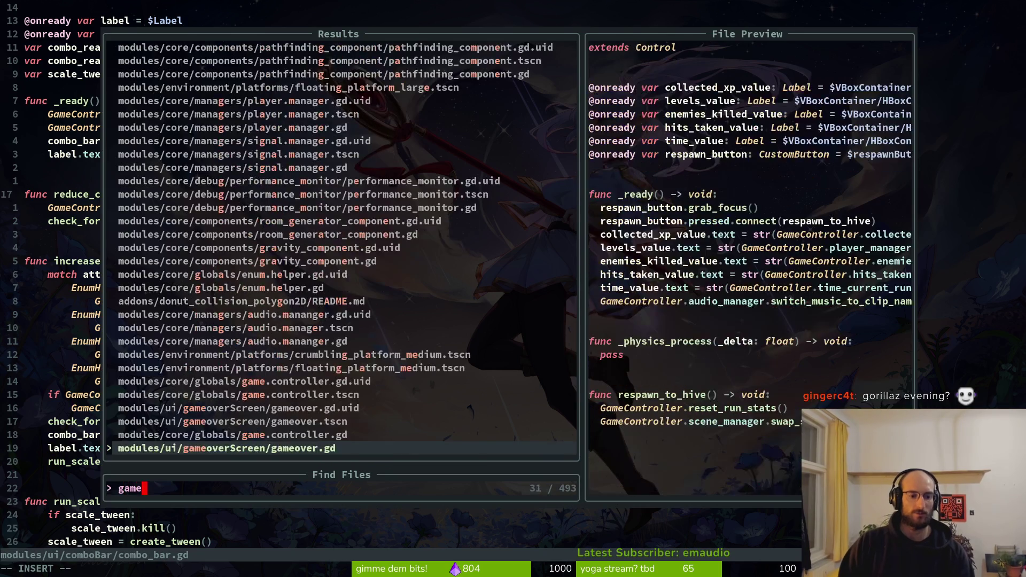
key(Return)
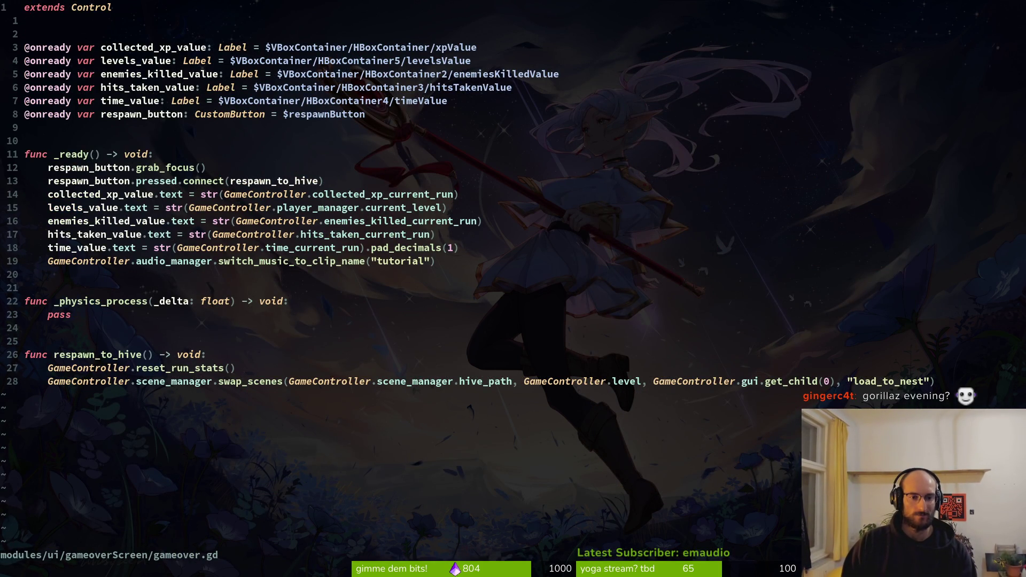
key(space)
text(ps)
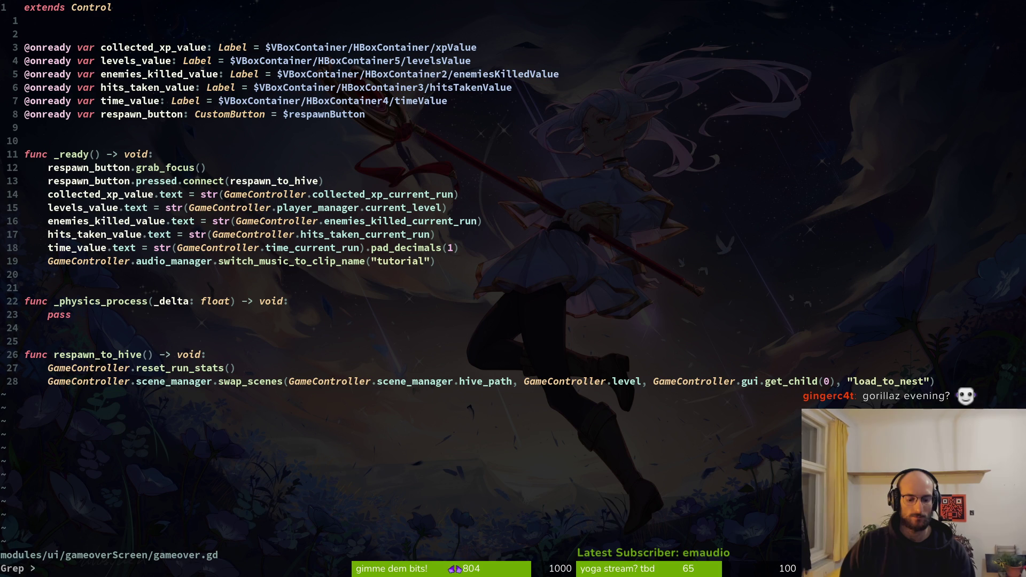
text(player_ma)
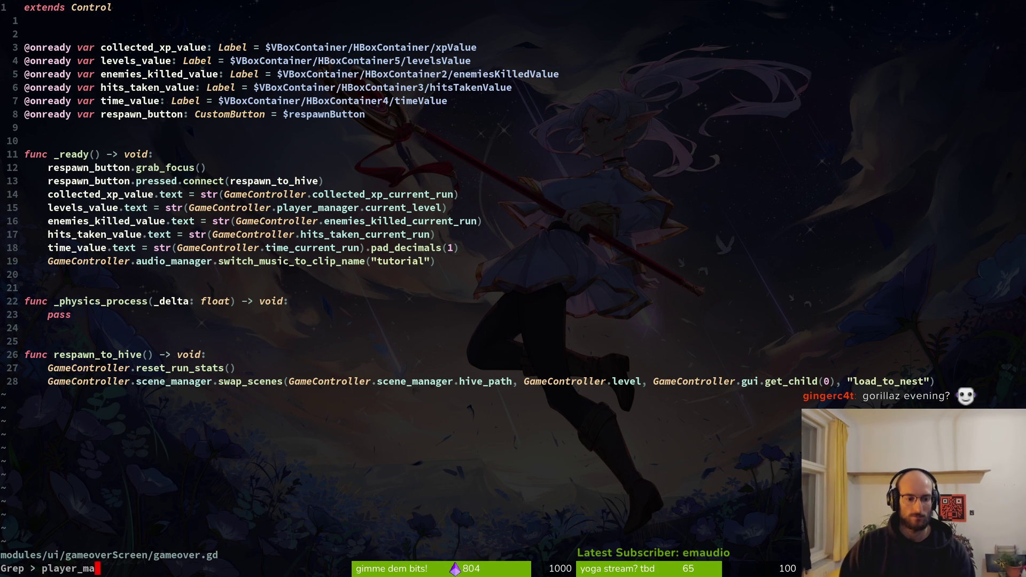
text(nager.com)
key(Return)
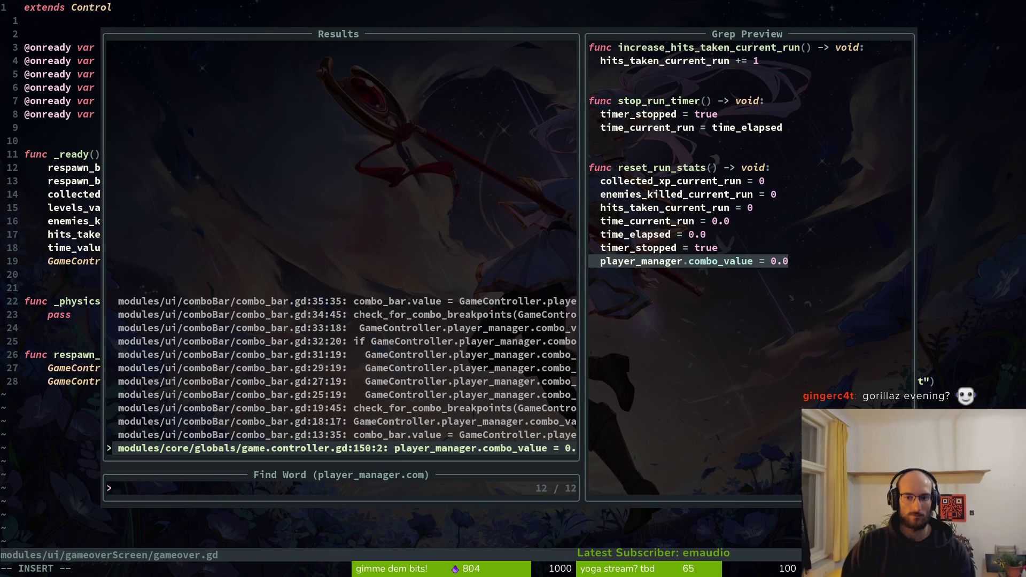
key(Return)
- Grep for reset_run_stats and preview its only call, in gameover.gd's respawn function
key(k)
key(k)
key(k)
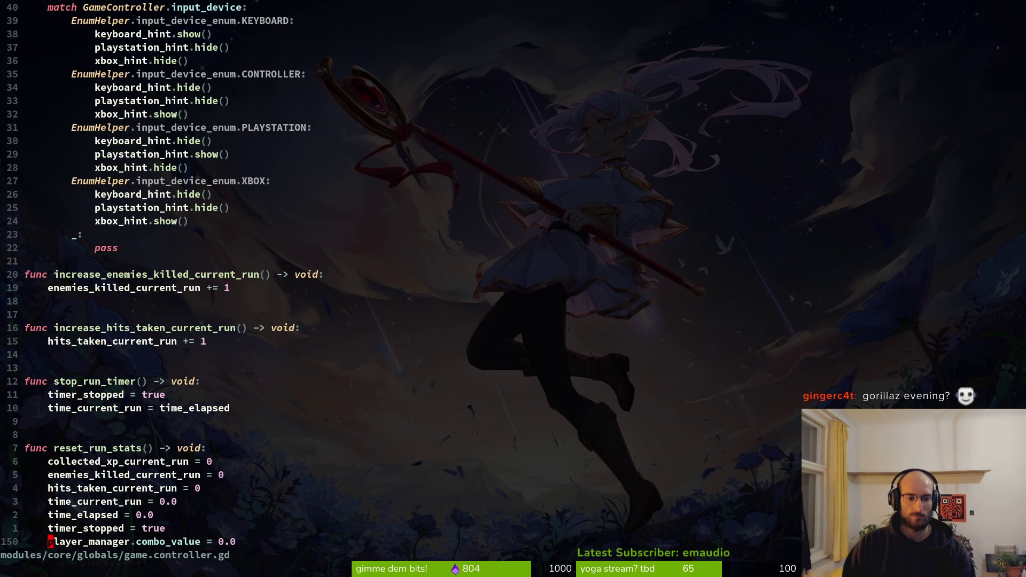
key(k)
key(k)
key(k)
key(l)
key(v)
key(i)
key(w)
key(space)
key(f)
key(w)
key(Return)
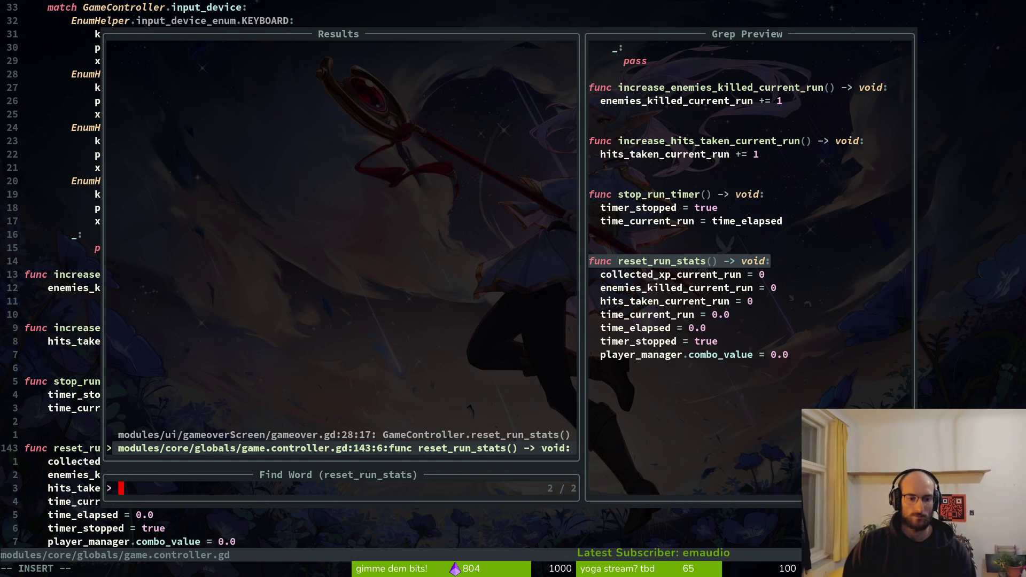
key(Up)
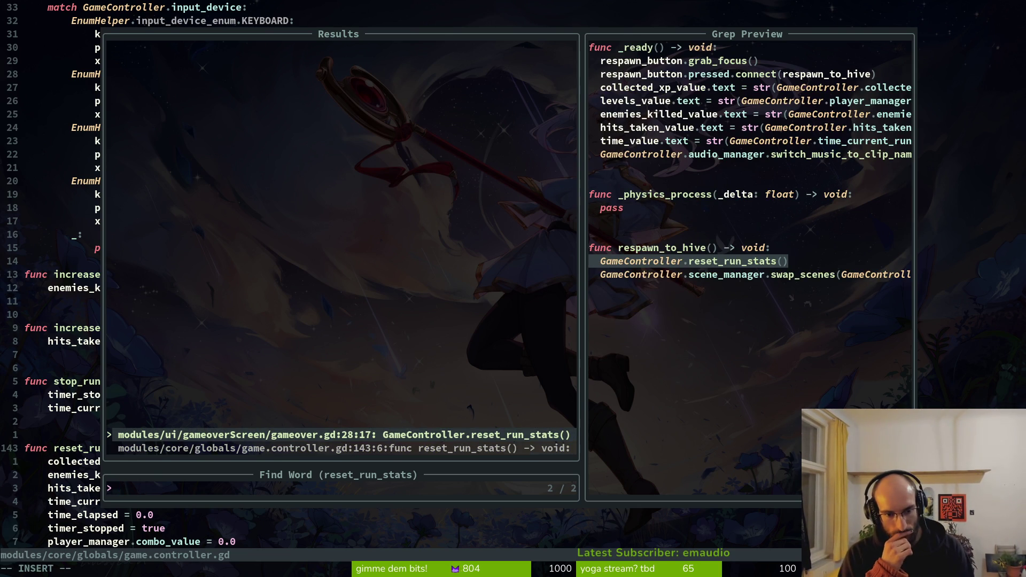
key(Escape)
key(space)
- Open pause_overlay.gd from the file finder after correcting the mistyped query
key(f)
key(f)
text(plapa)
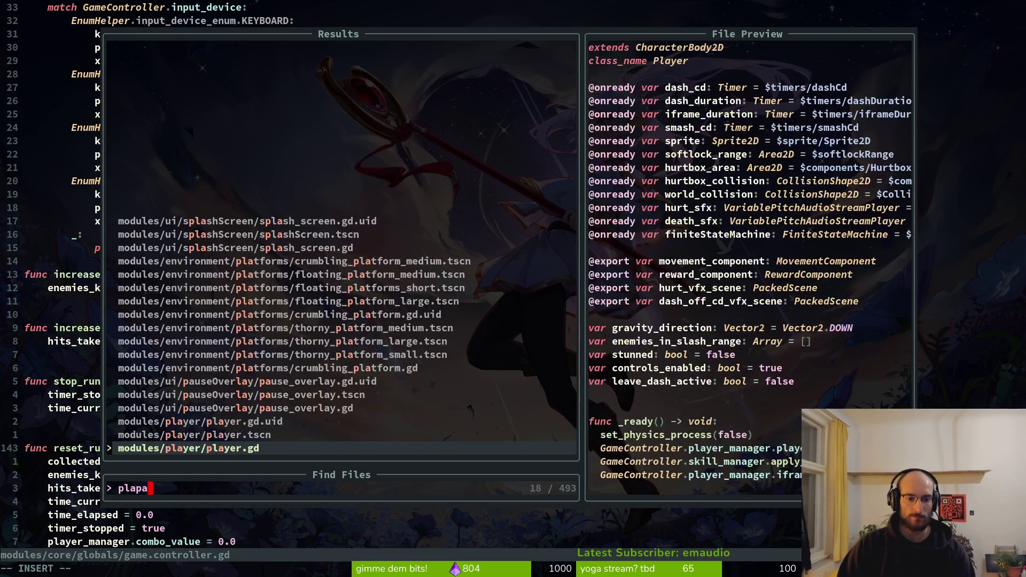
key(BackSpace)
key(BackSpace)
key(BackSpace)
text(au)
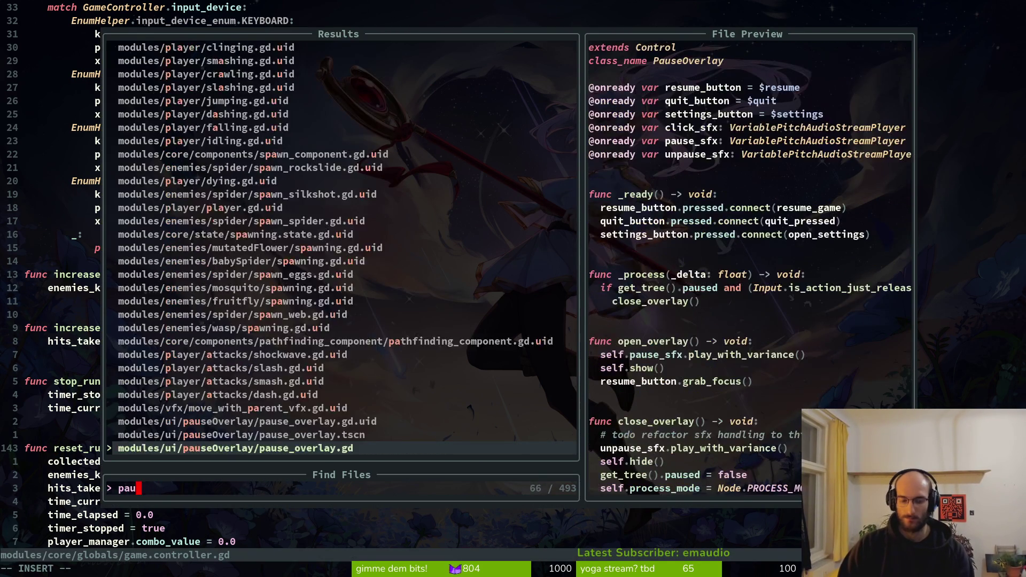
text(seov)
key(Return)
- Duplicate the hide-timer line in the quit handler and turn it into GameController.reset_run_stats()
key(j)
key(j)
key(j)
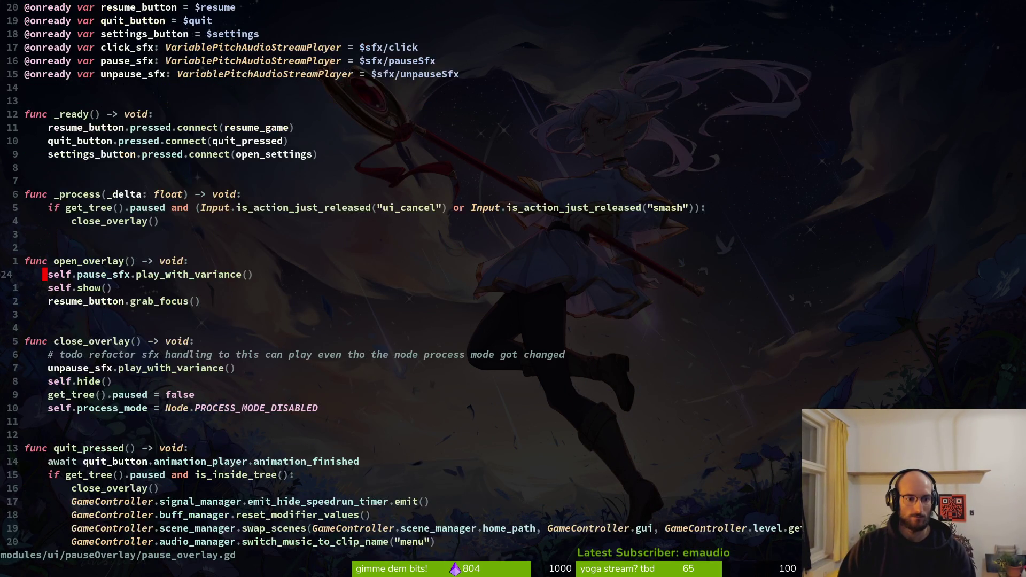
key(k)
key(k)
key(k)
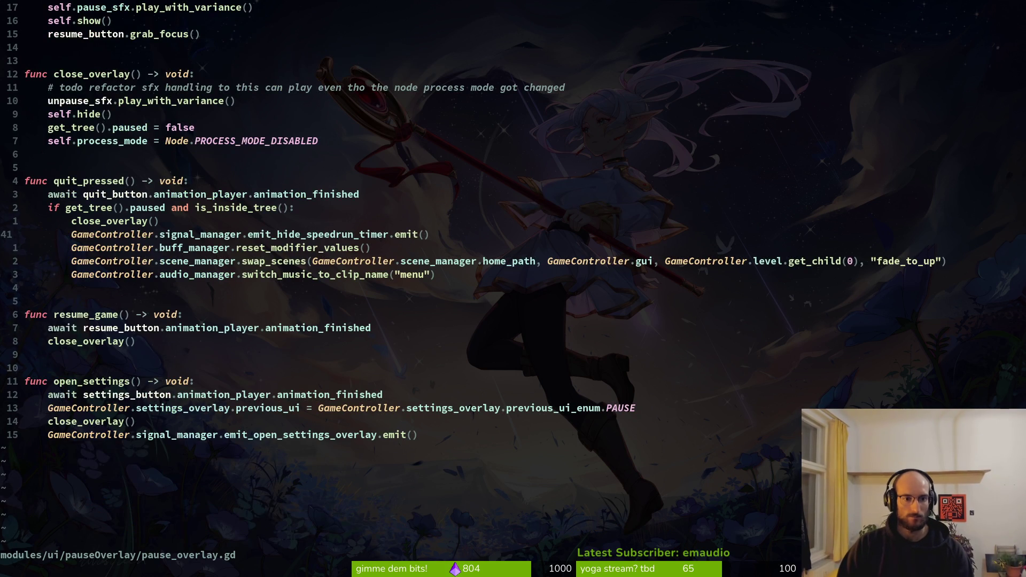
key(y)
key(y)
key(p)
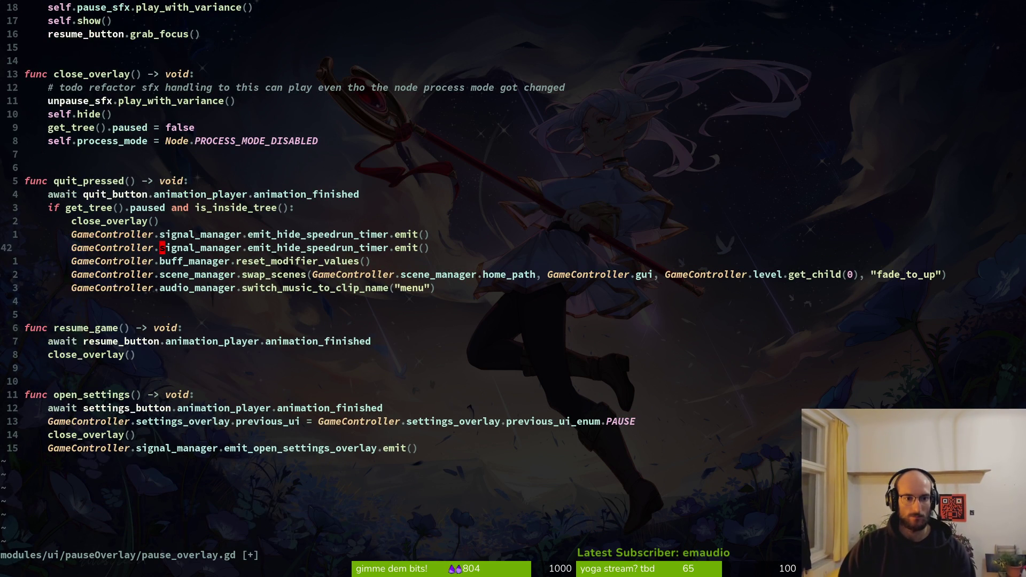
key(c)
key(t)
key(t)
key(Escape)
key(l)
key(v)
key(E)
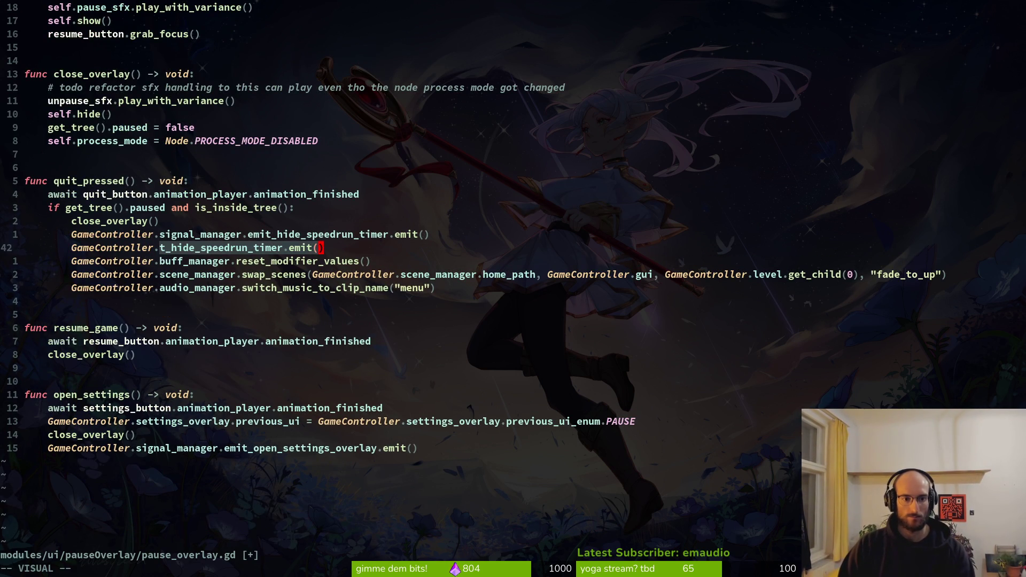
text(da)
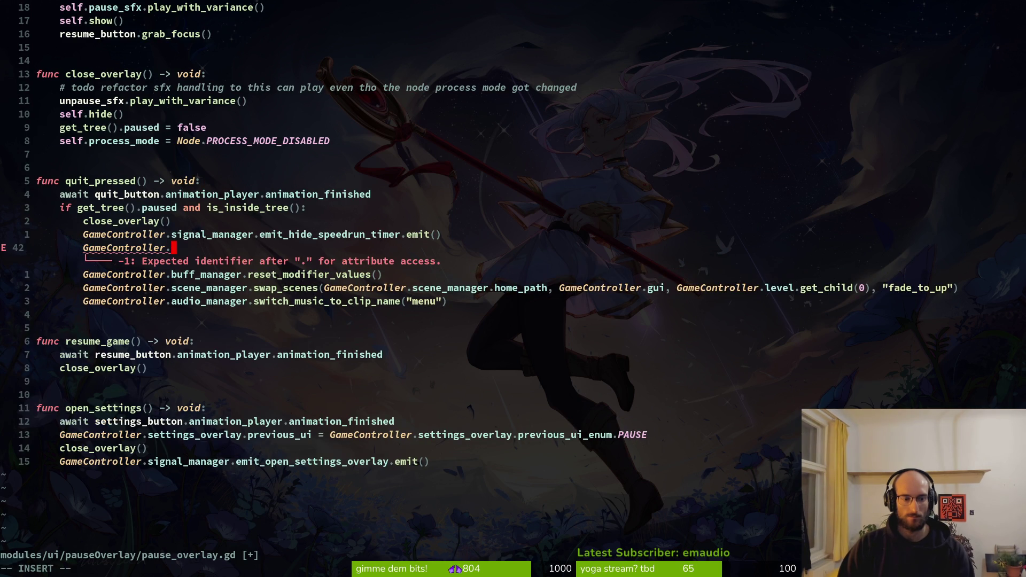
text(reset)
key(Return)
key(Escape)
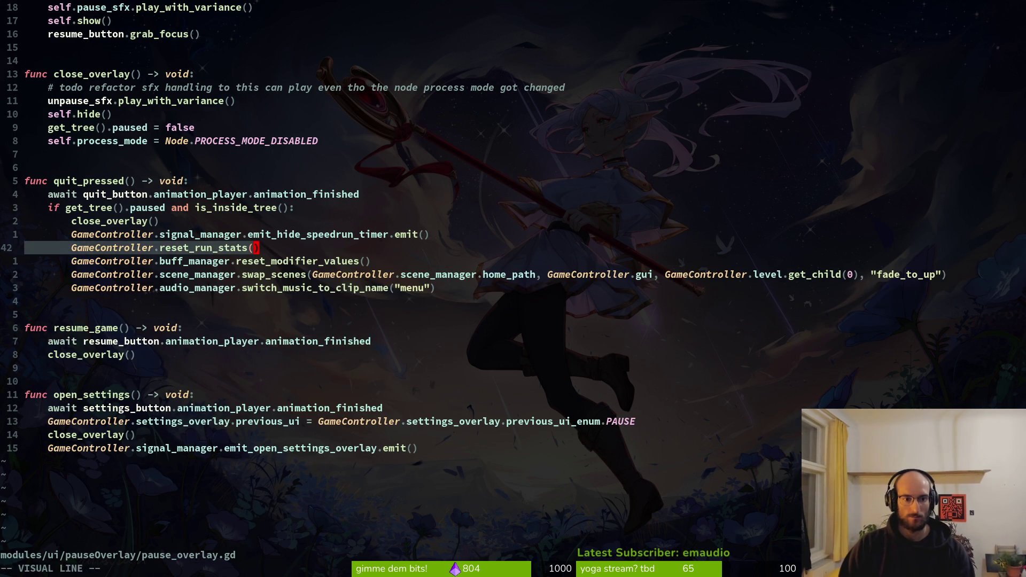
- Open player.gd and paste a reset_run_stats() call into the restart handler
key(space)
key(f)
key(f)
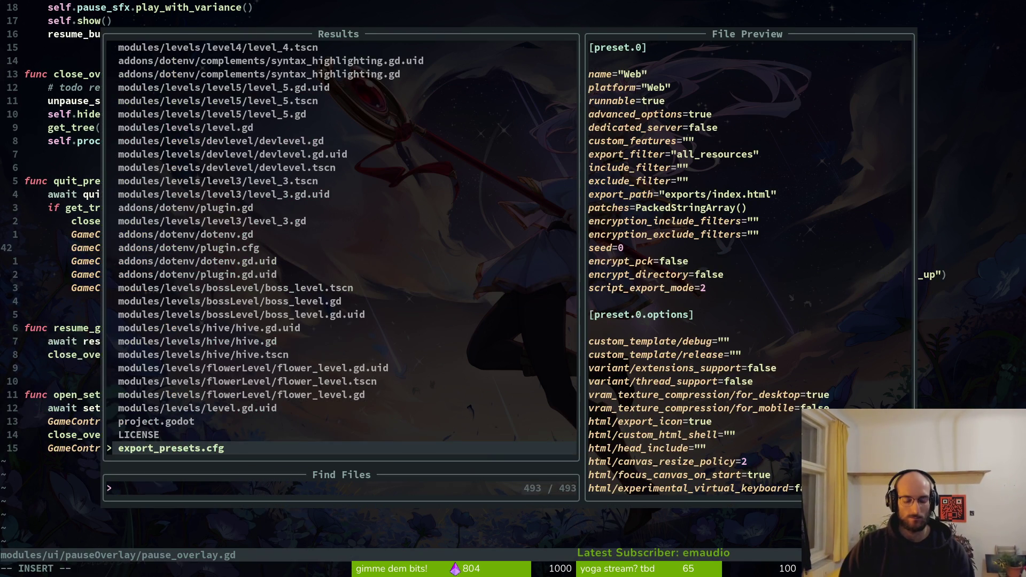
text(pla)
key(Return)
key(ctrl+d)
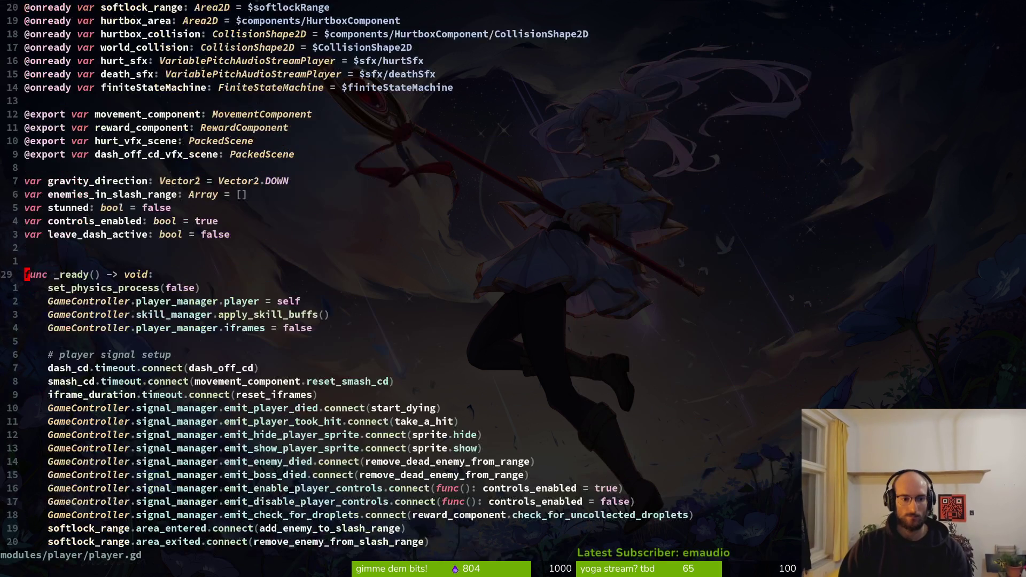
key(j)
key(j)
key(j)
key(j)
key(j)
key(j)
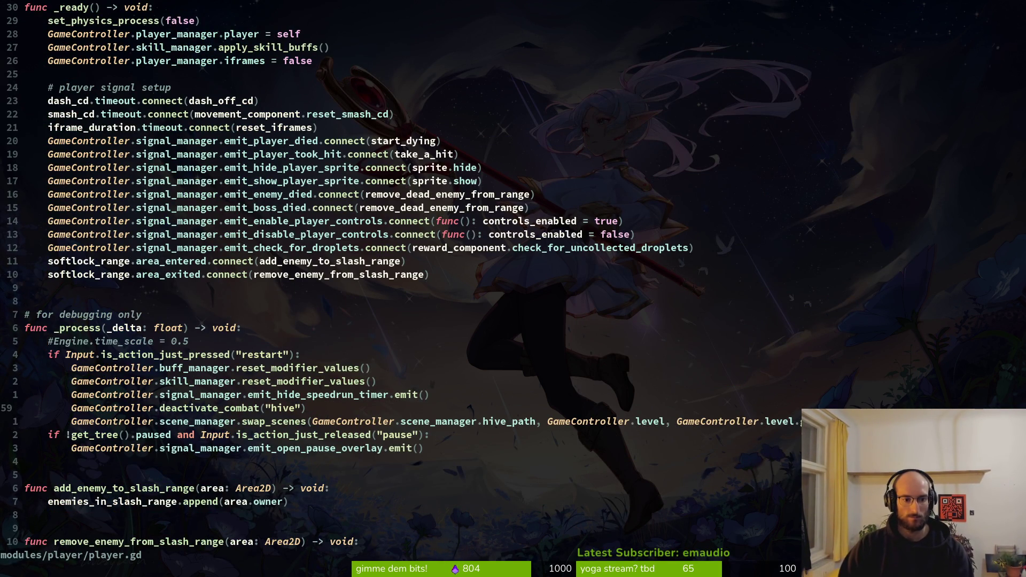
key(p)
key(ctrl+s)
key(k)
key(k)
key(k)
key(k)
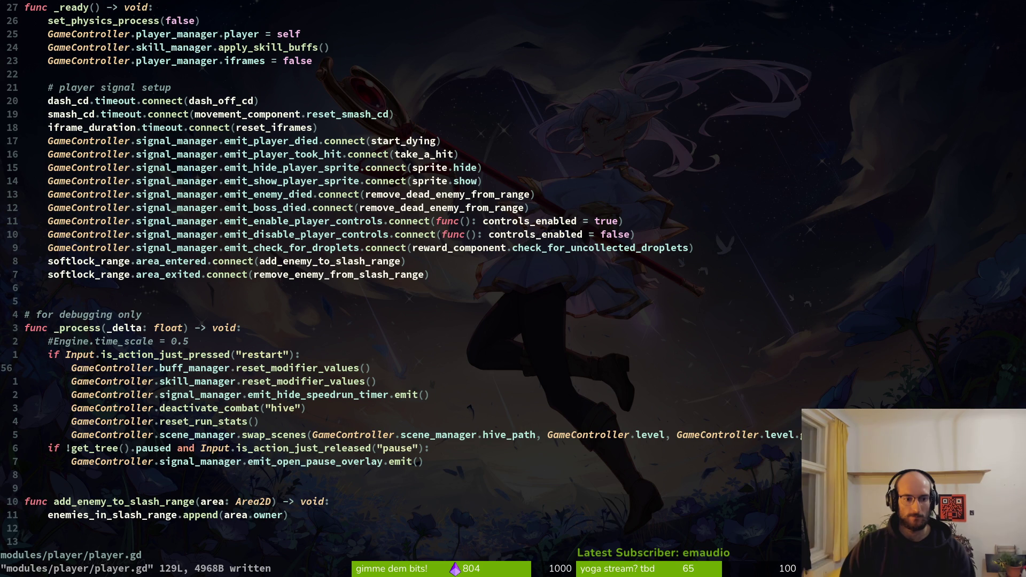
- Move the reset_run_stats() line above the timer-hiding call and save player.gd
key(j)
key(j)
key(j)
key(shift+v)
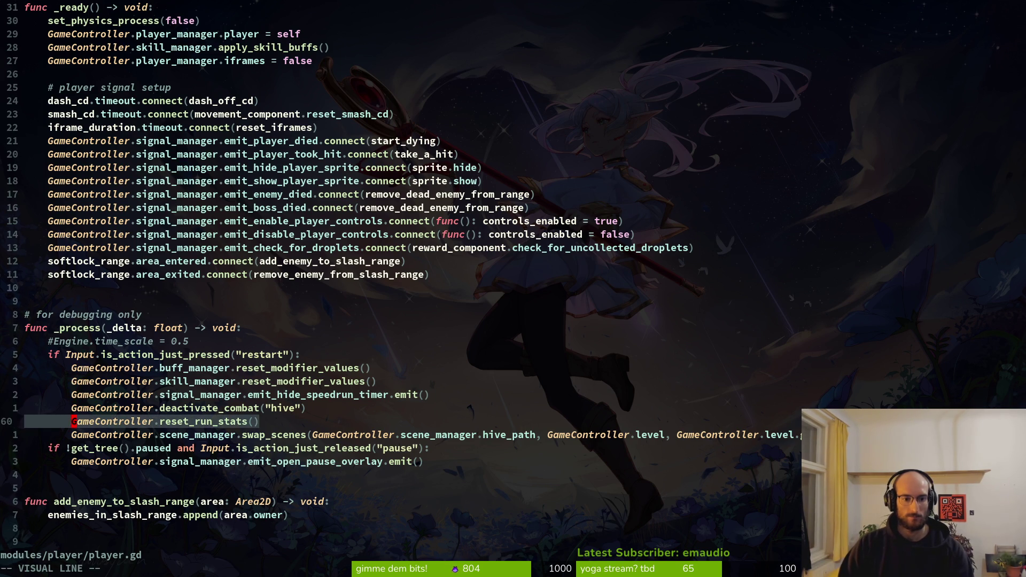
key(shift+k)
key(shift+k)
key(Escape)
text(:w)
key(Return)
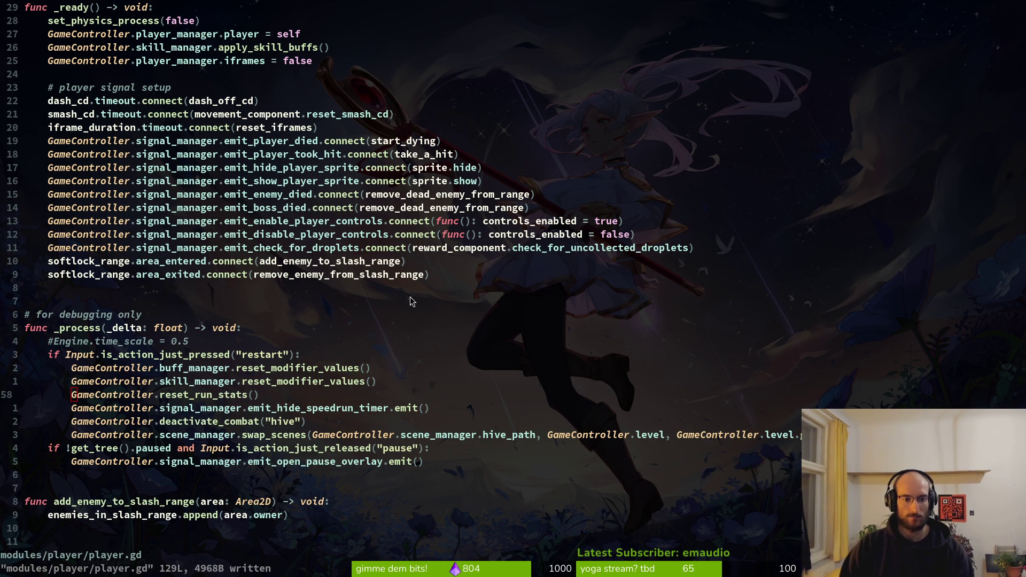
key(alt+Tab)
- Run the game with F5 and fly the bee, slashing enemies to build a combo
key(F5)
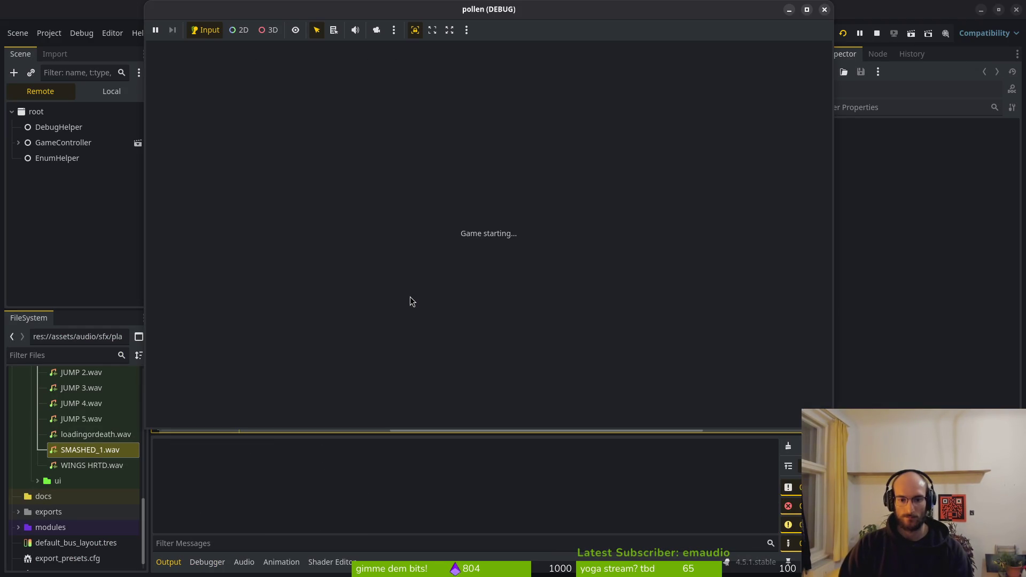
key(d)
key(j)
key(j)
key(a)
key(j)
key(k)
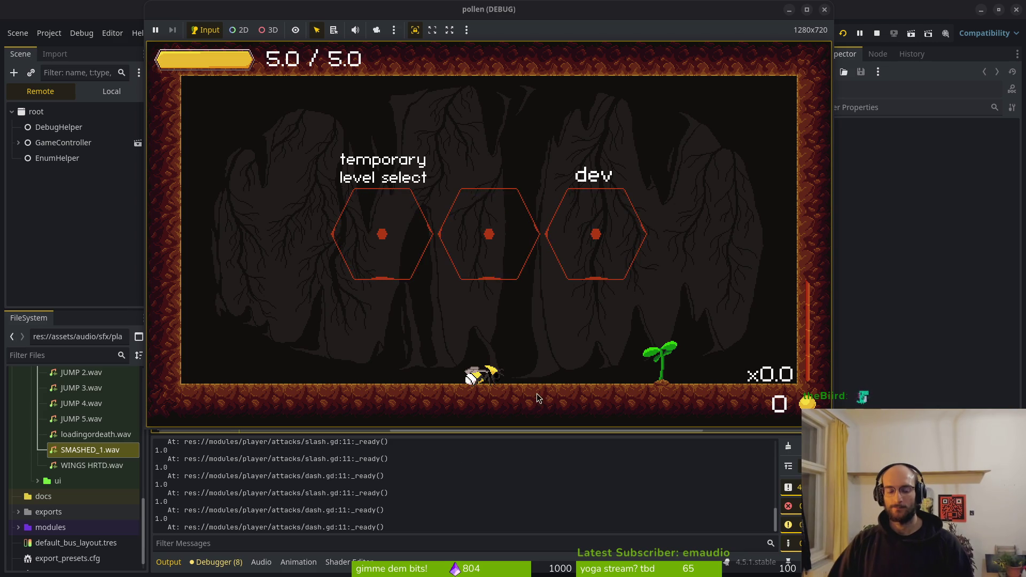
- Close the game and launch tig in the terminal to view the four modified files
key(alt+Tab)
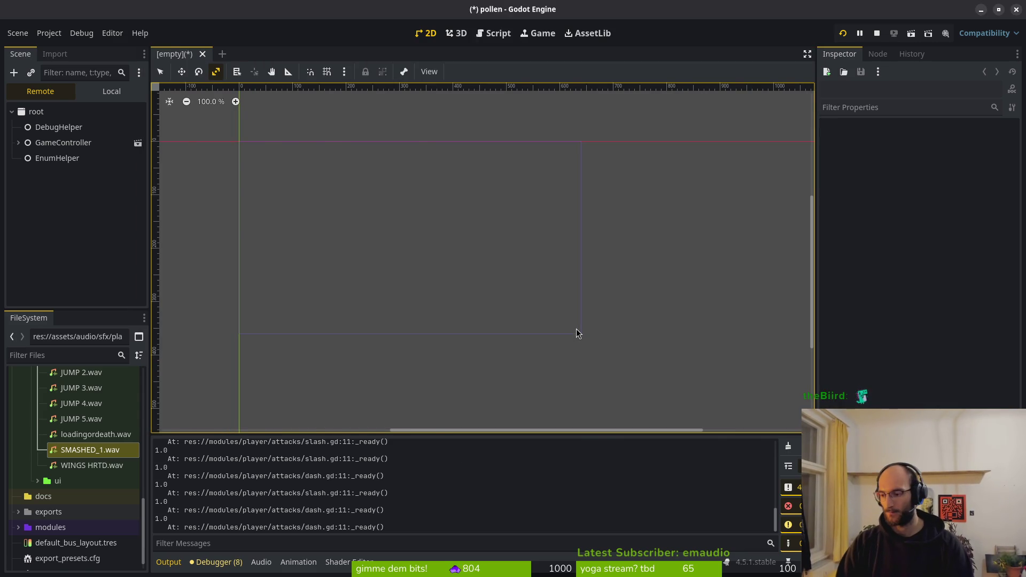
key(super+2)
key(super+3)
text(tig)
key(Return)
key(Down)
key(Down)
key(Down)
key(Up)
- Stage hive.gd, player.gd and pause_overlay.gd in tig and review the staged diff
key(Down)
key(Return)
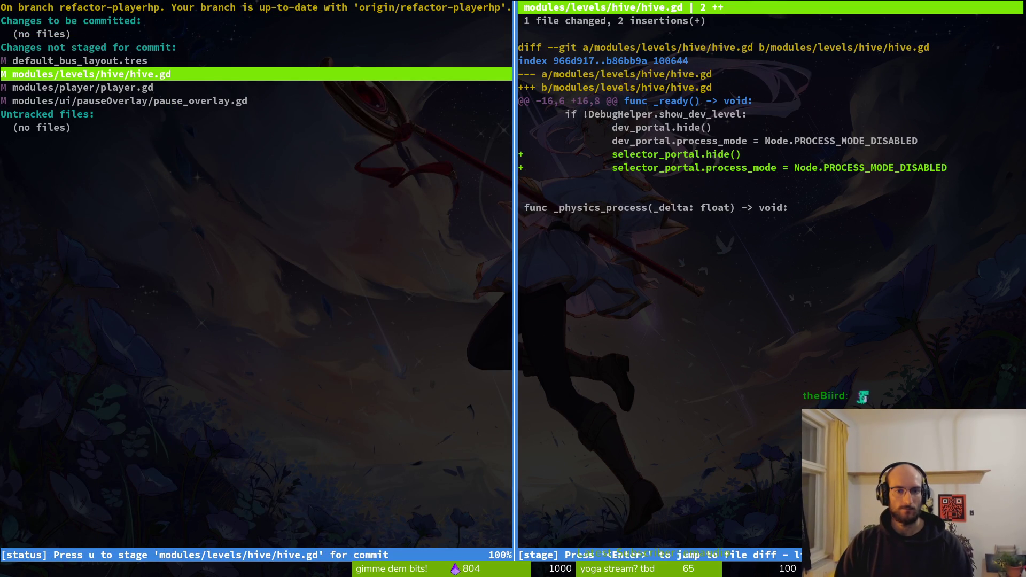
key(u)
key(u)
key(Down)
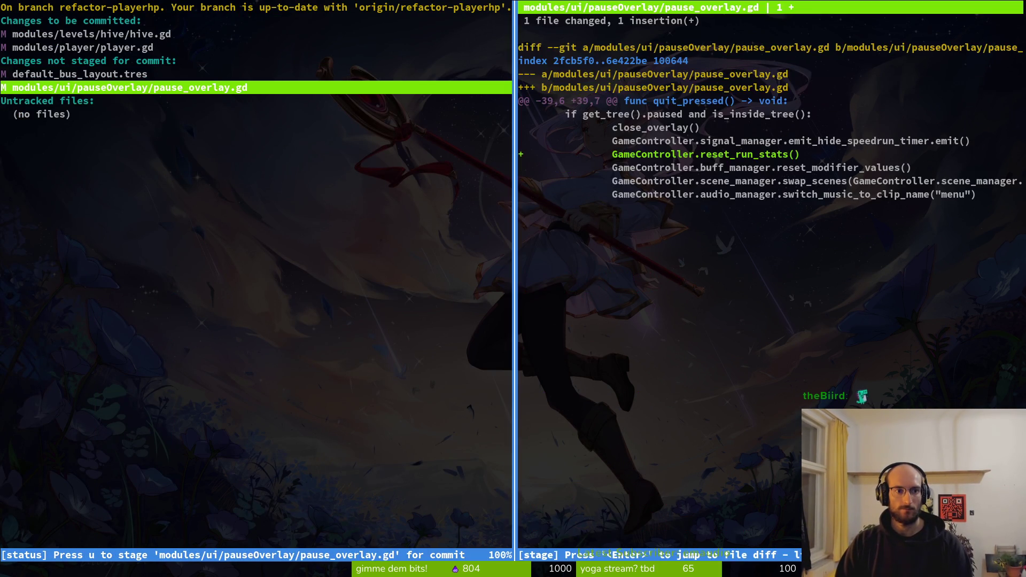
key(u)
key(q)
key(Up)
key(Up)
key(Up)
key(Return)
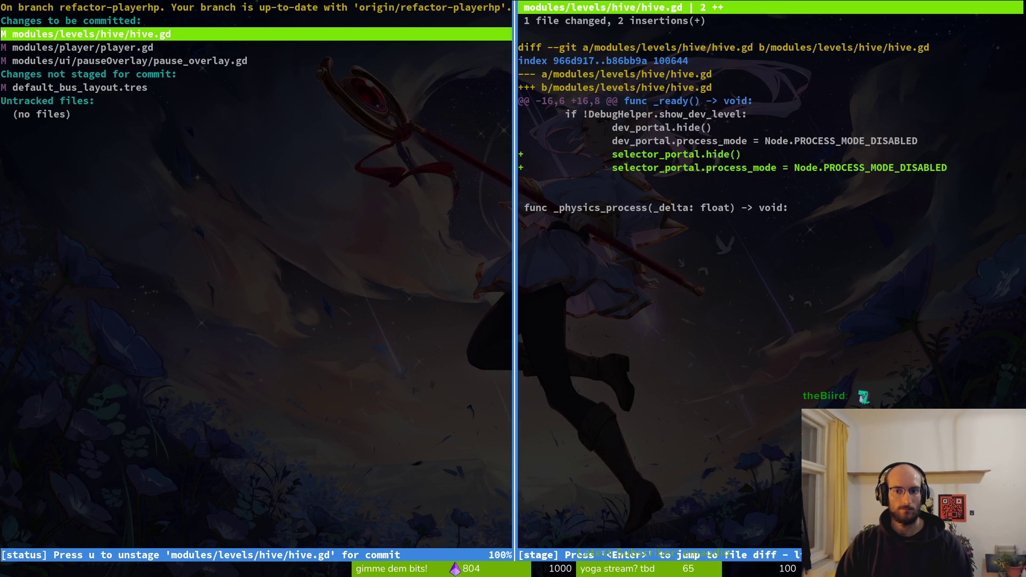
key(q)
key(q)
- Start a git commit with the message "reset combo bar value when dying an"
text(git comit)
key(BackSpace)
key(BackSpace)
key(BackSpace)
text(mit -m "reset run)
key(BackSpace)
key(BackSpace)
key(BackSpace)
text(combo bb)
key(BackSpace)
text(ar value when dying an)
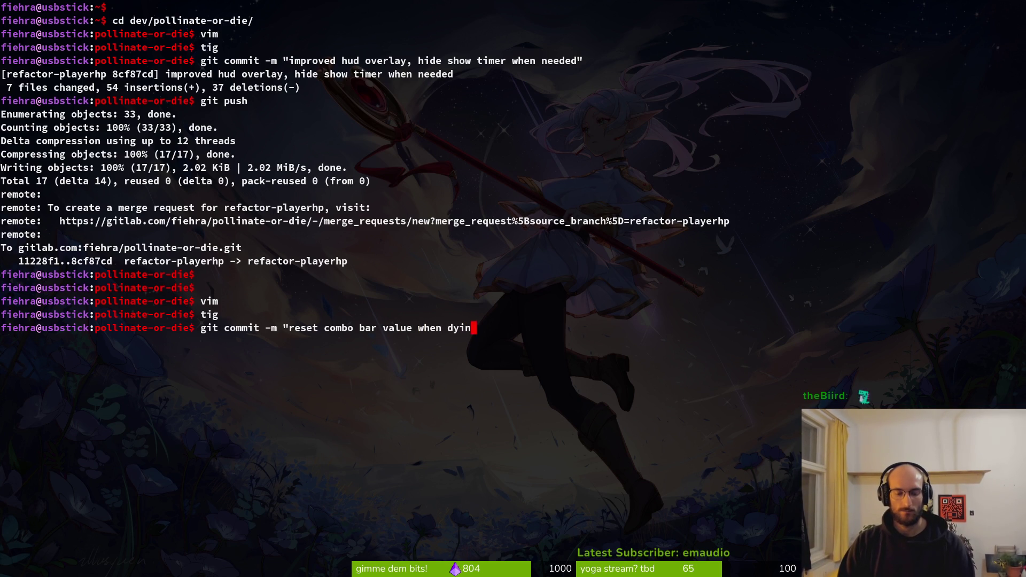
- Finish the message as "reset combo bar value when dying or leaving game" and commit
key(BackSpace)
key(BackSpace)
text(or leaving game)
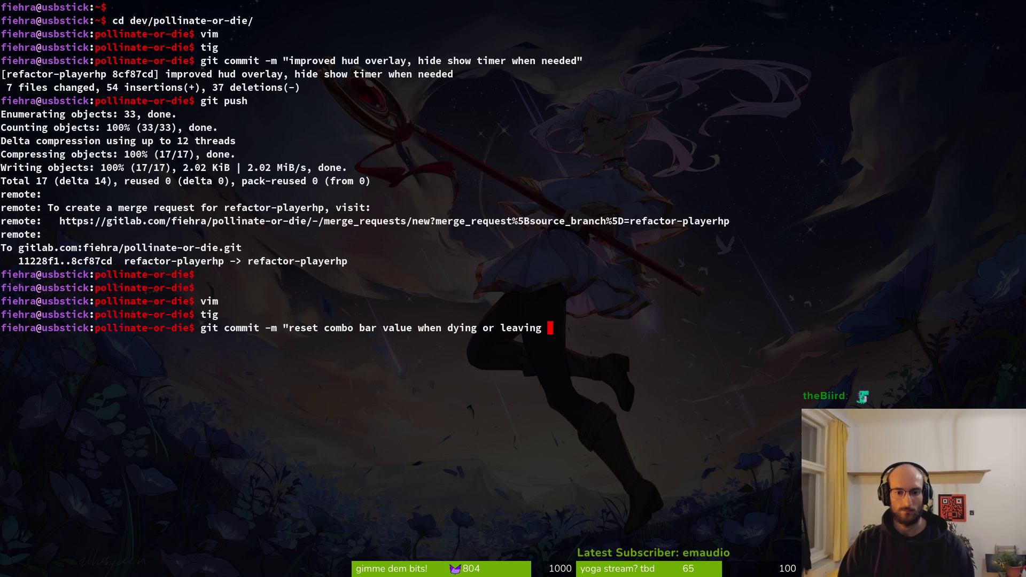
text(")
key(Return)
- Push the commit to the refactor-playerhp branch with git push
text(git push)
key(Return)
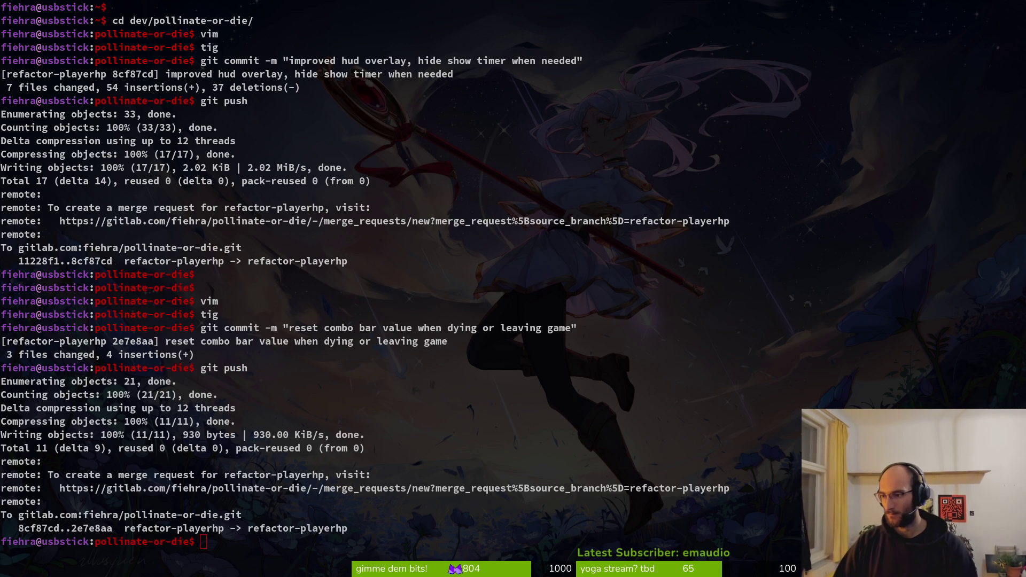
key(super)
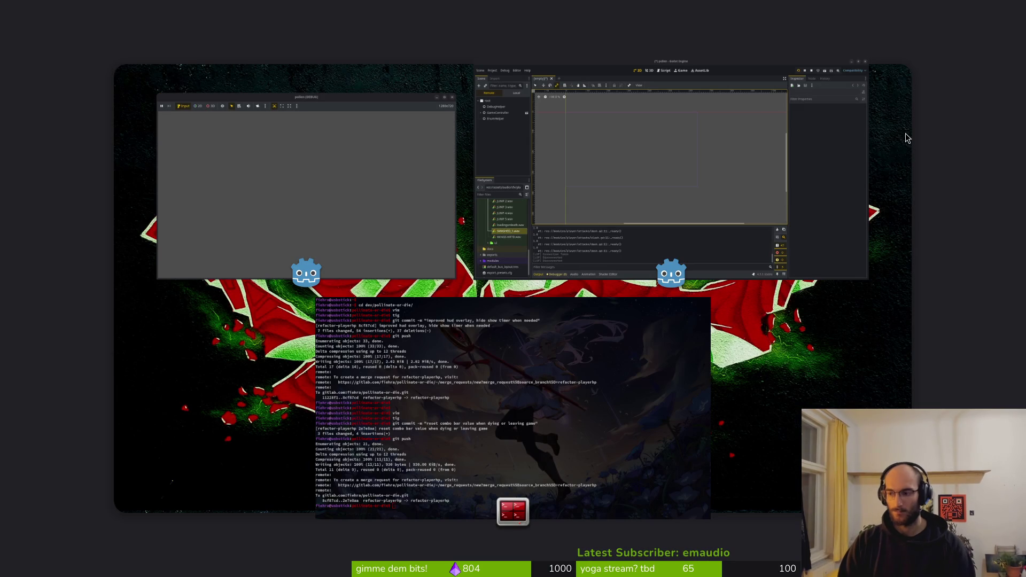
key(super)
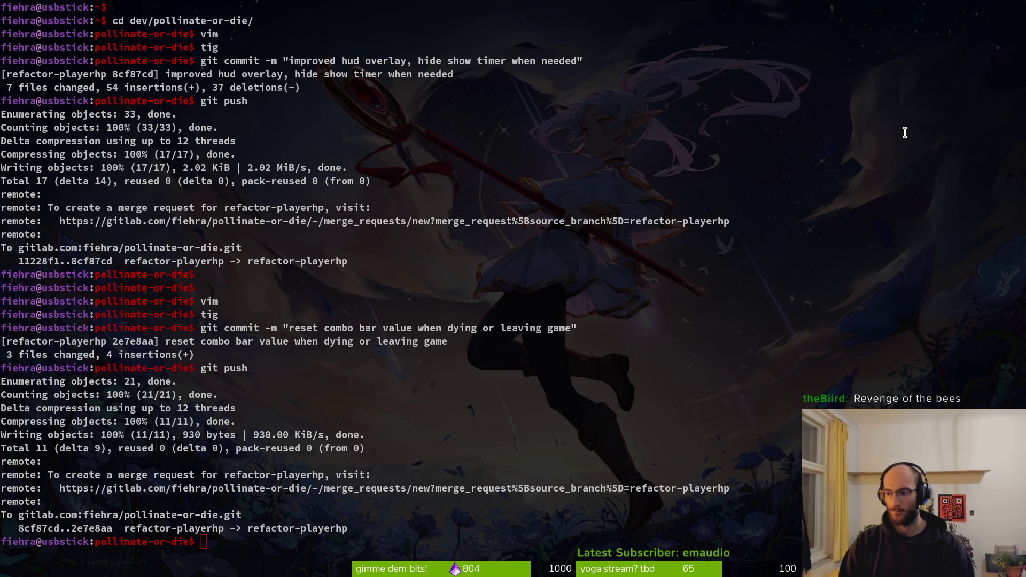
key(super)
- Load the pollinate or die GitLab project in a new browser window
key(super+b)
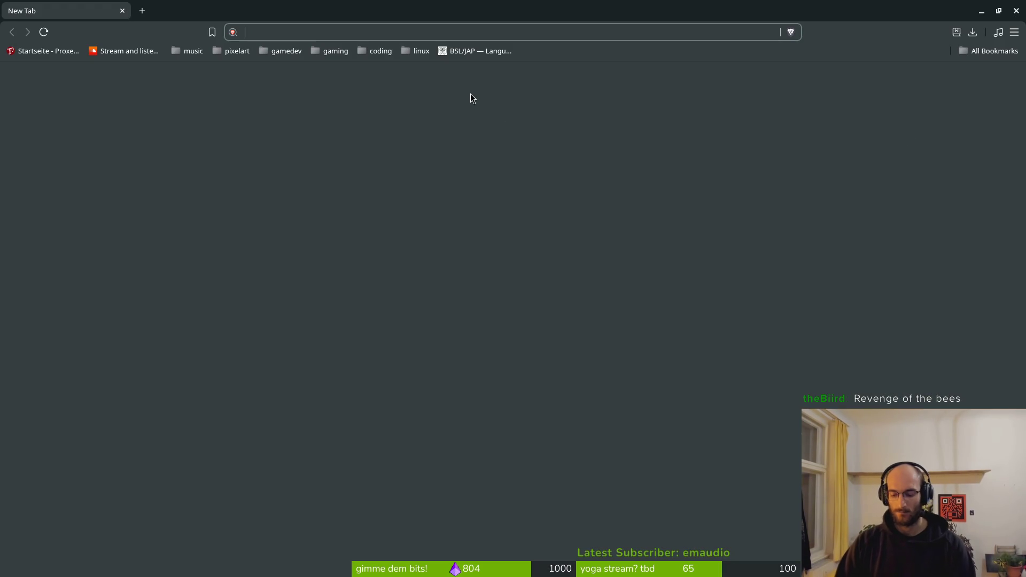
text(pol)
key(Down)
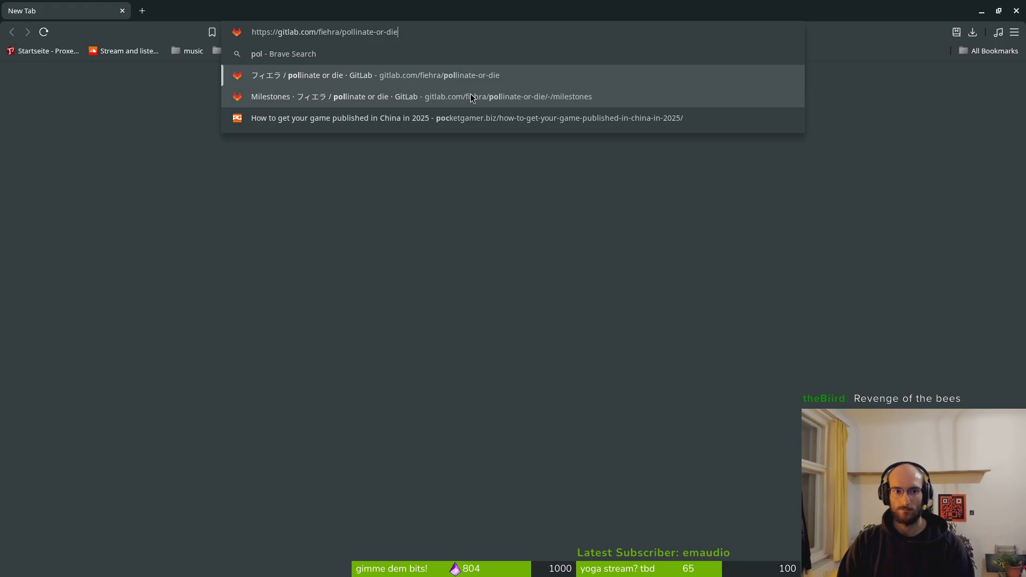
key(Return)
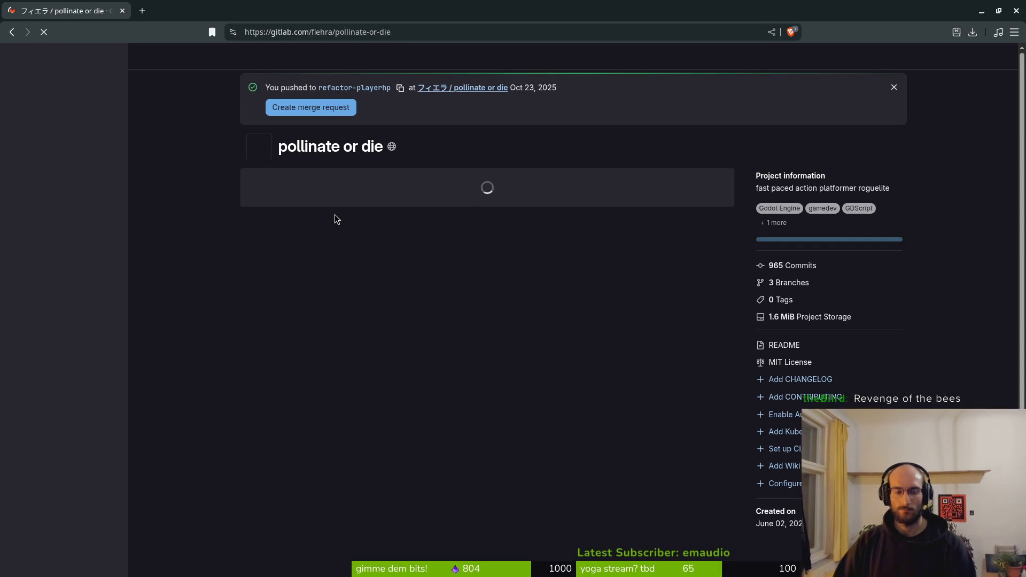
- Open the project's Milestones page and the pre euros playtest milestone
key(ctrl+l)
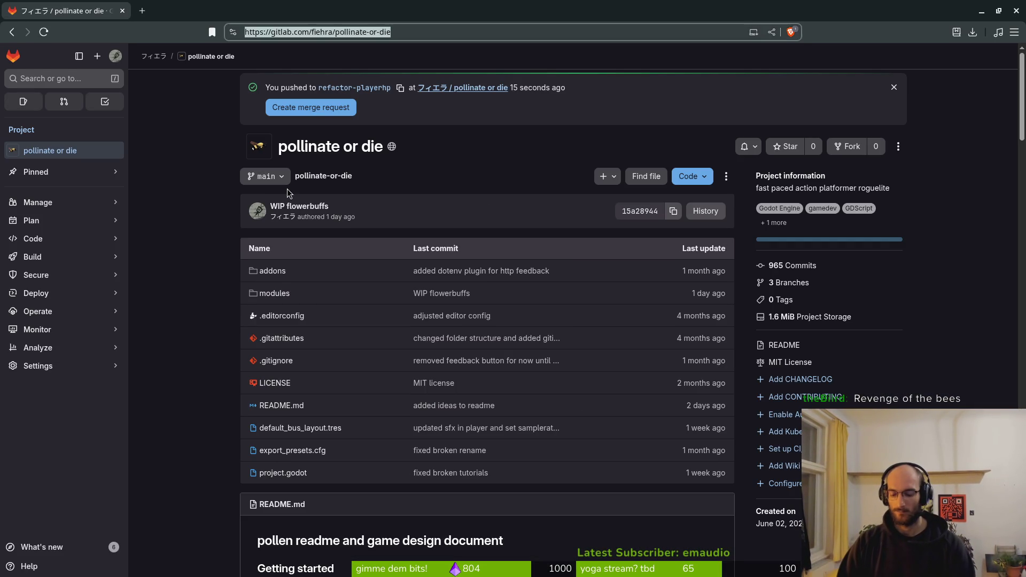
text(miles)
key(Return)
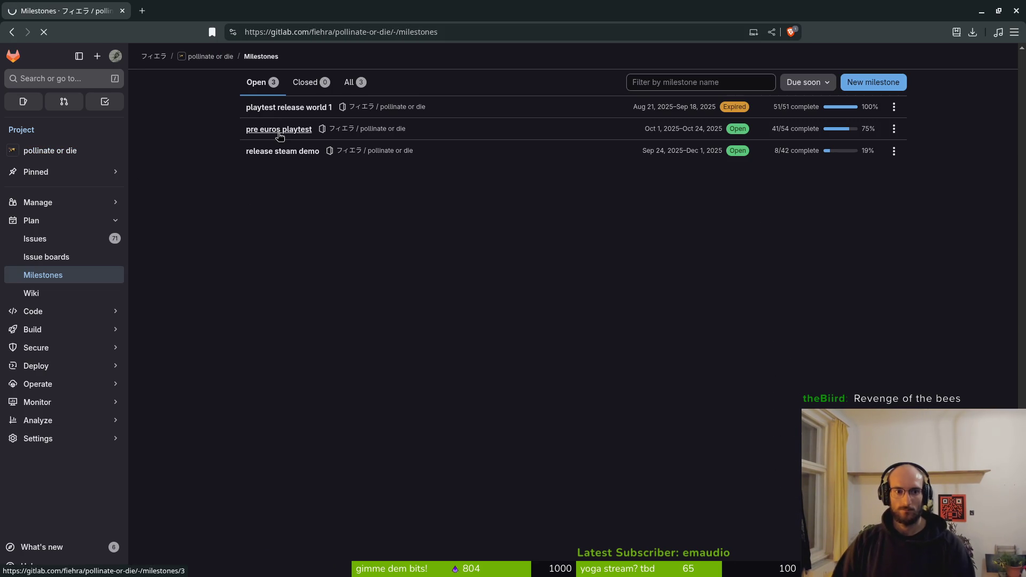
click(279, 134)
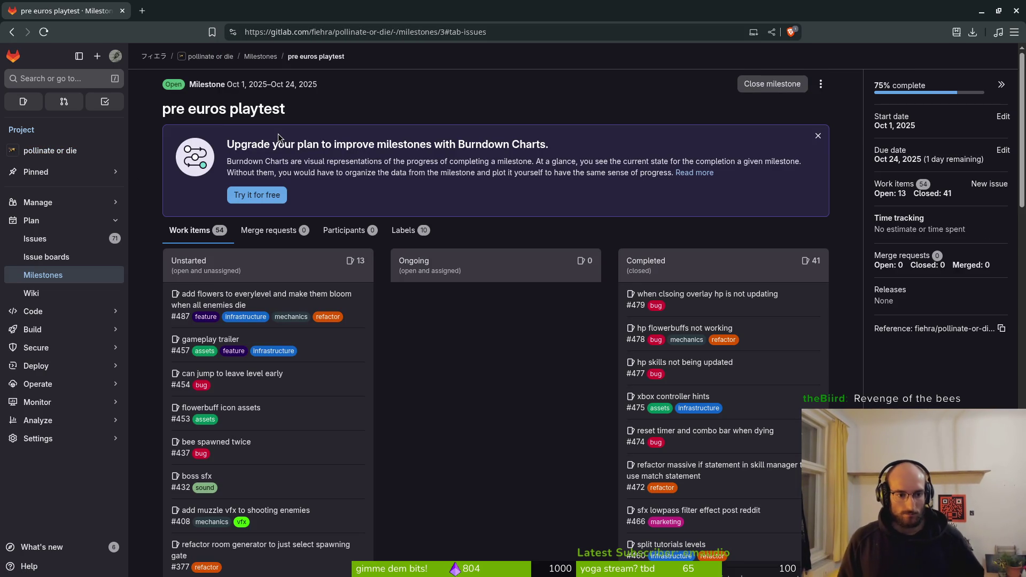
scroll(326, 402, down, 1)
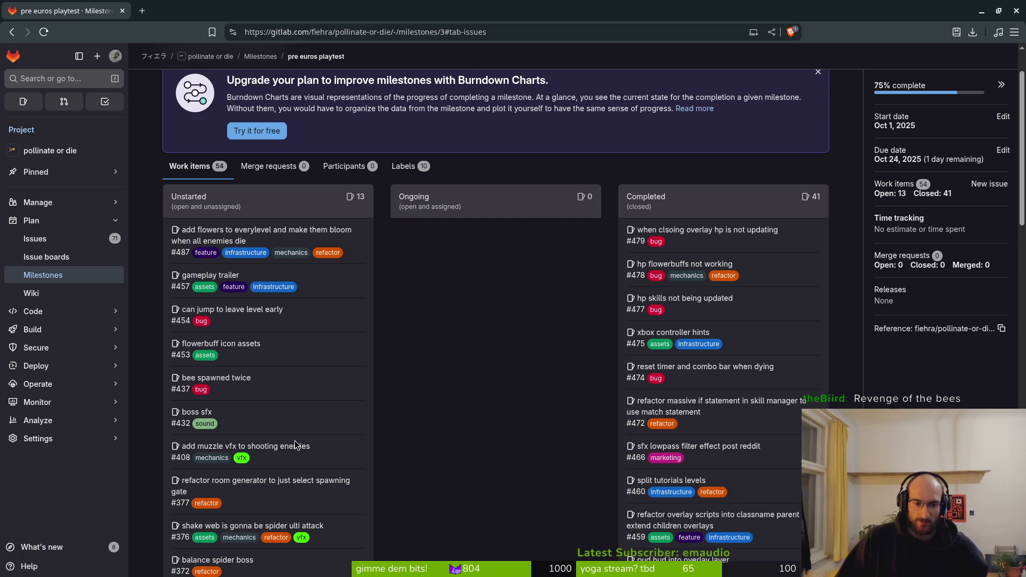
scroll(322, 383, down, 1)
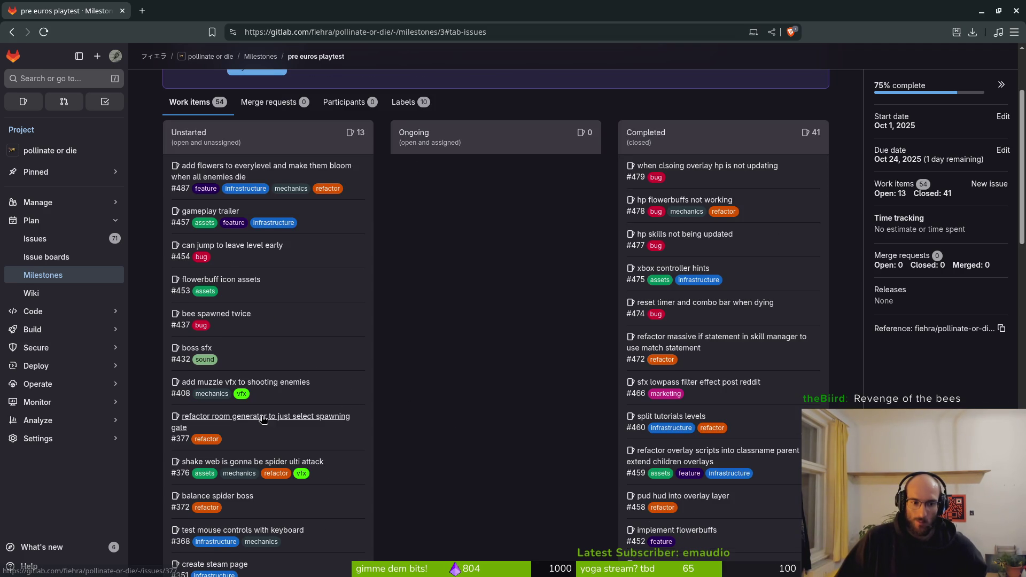
scroll(248, 427, down, 2)
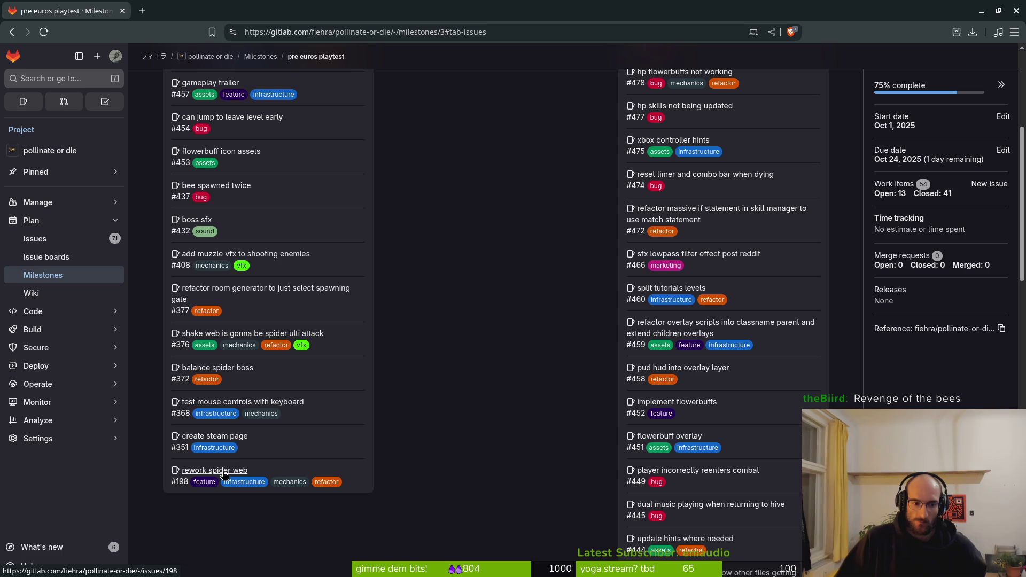
scroll(263, 431, up, 3)
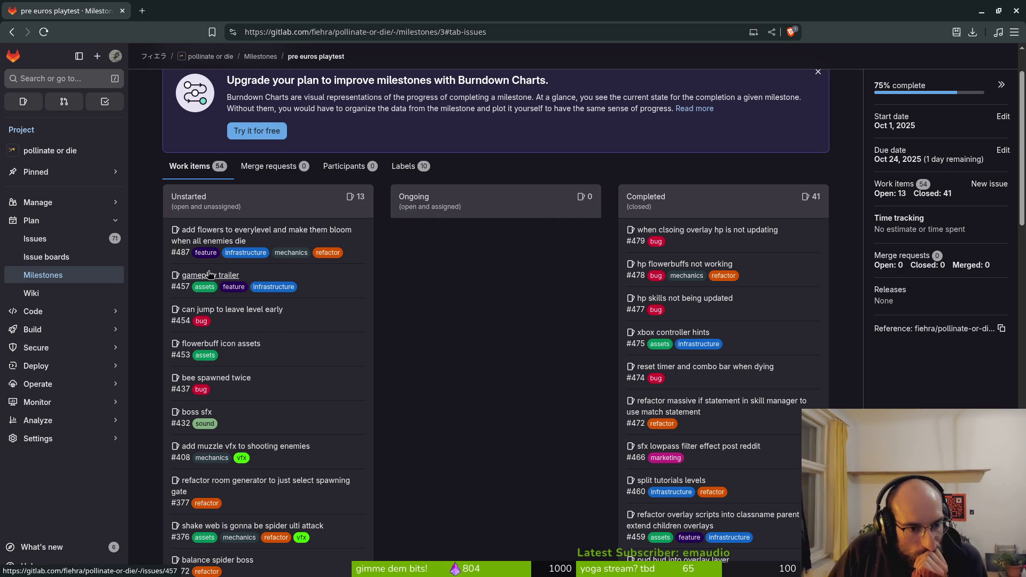
scroll(140, 214, up, 2)
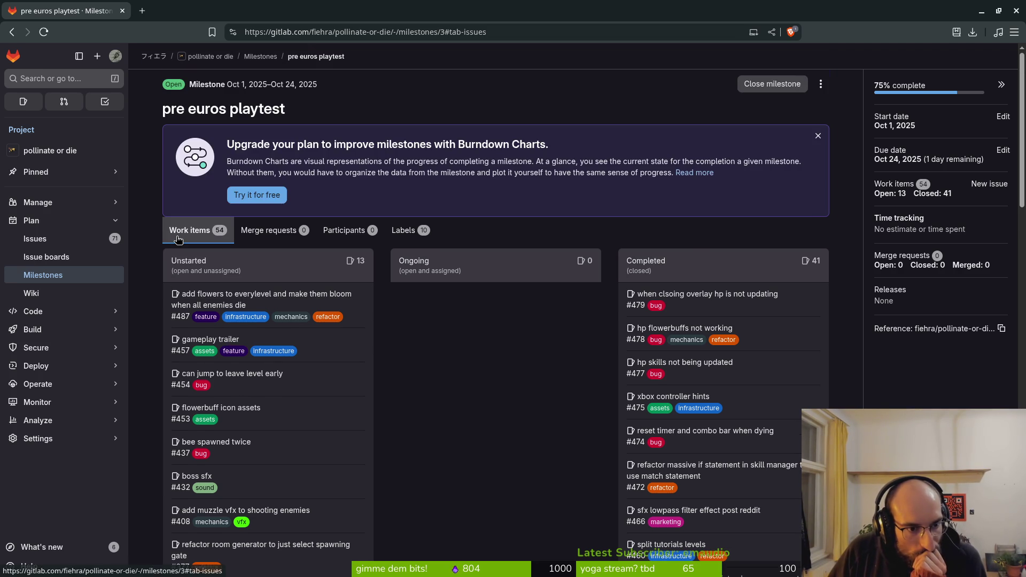
- Review the pollinate or die issues list (71 open, 416 closed), then return to Godot
click(80, 239)
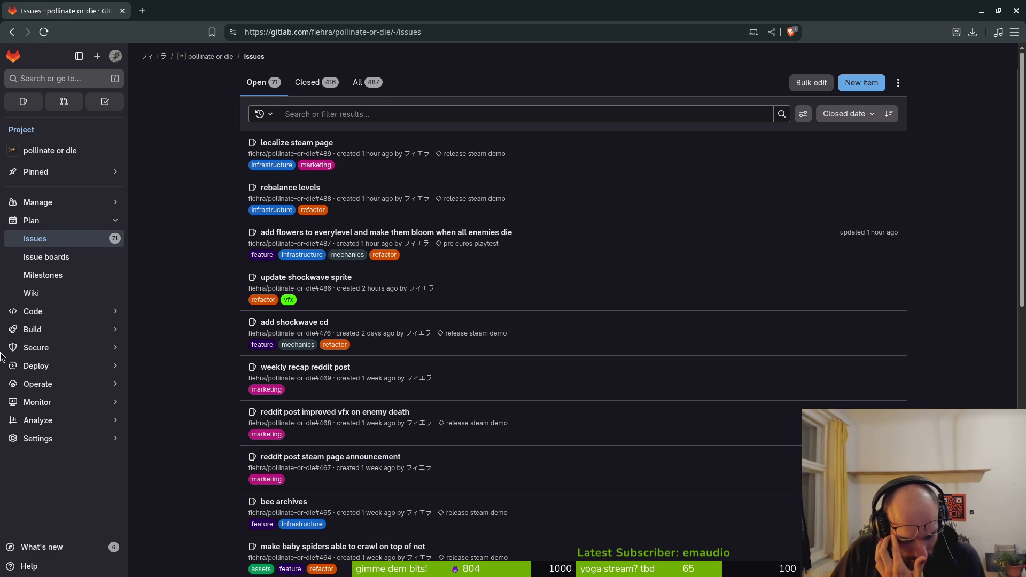
mouse_move(62, 347)
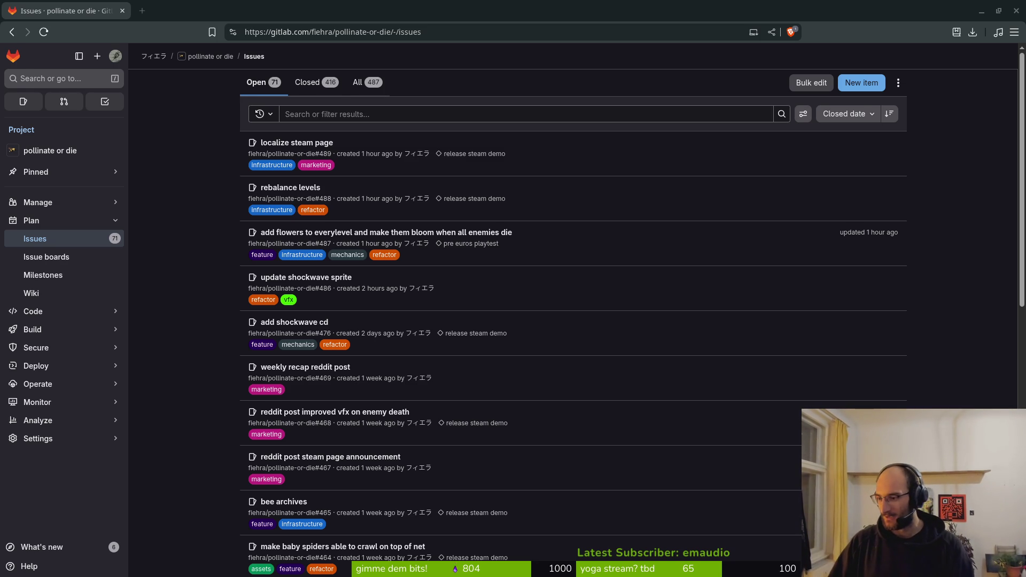
key(alt+Tab)
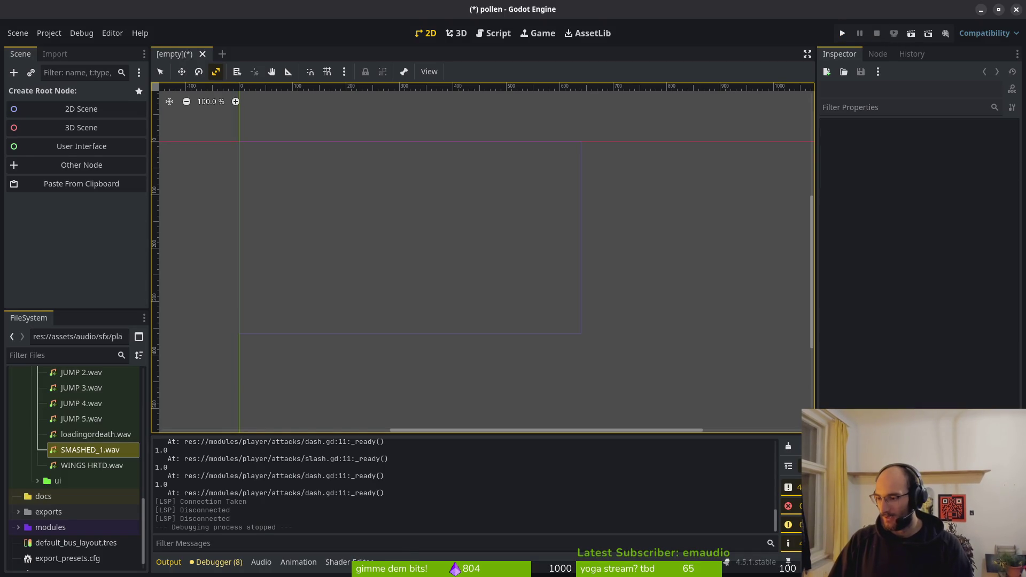
- Drag the browser showing Twitch's Raid Channel dialog over the Godot editor
key(alt+Tab)
key(alt+Tab)
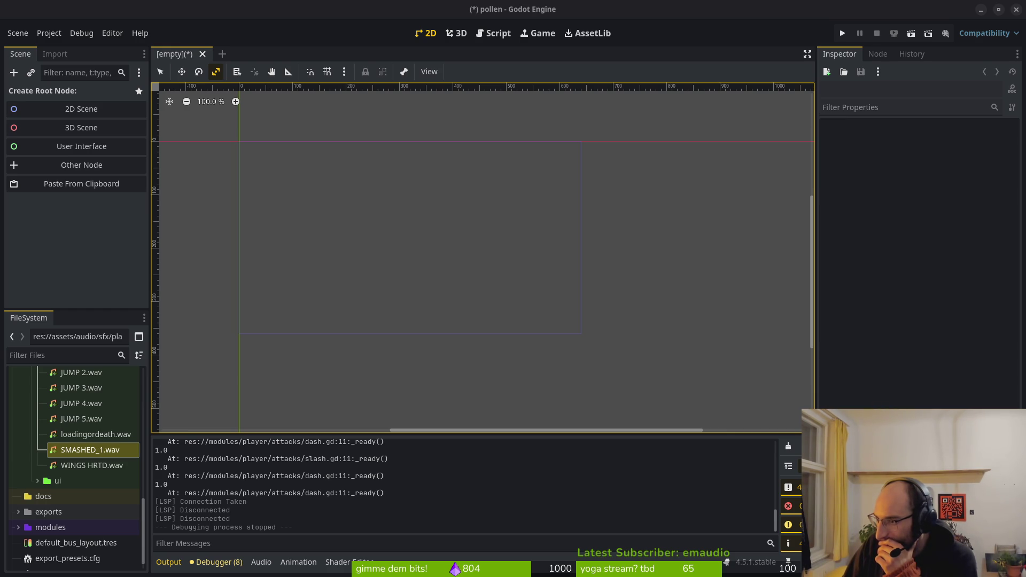
mouse_move(1025, 193)
mouse_down()
mouse_move(453, 151)
mouse_move(14, 10)
mouse_up()
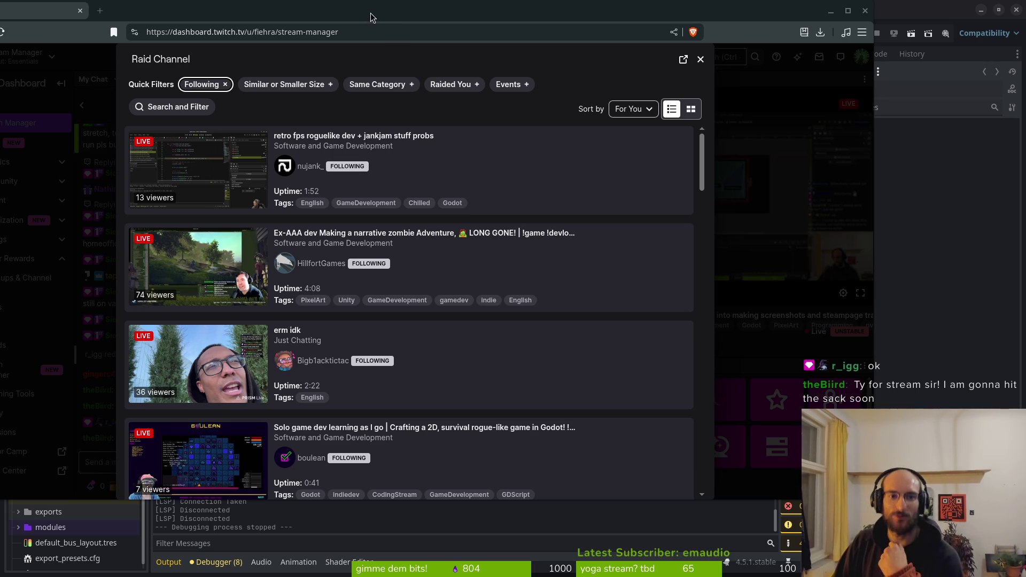
drag(276, 21, 345, 37)
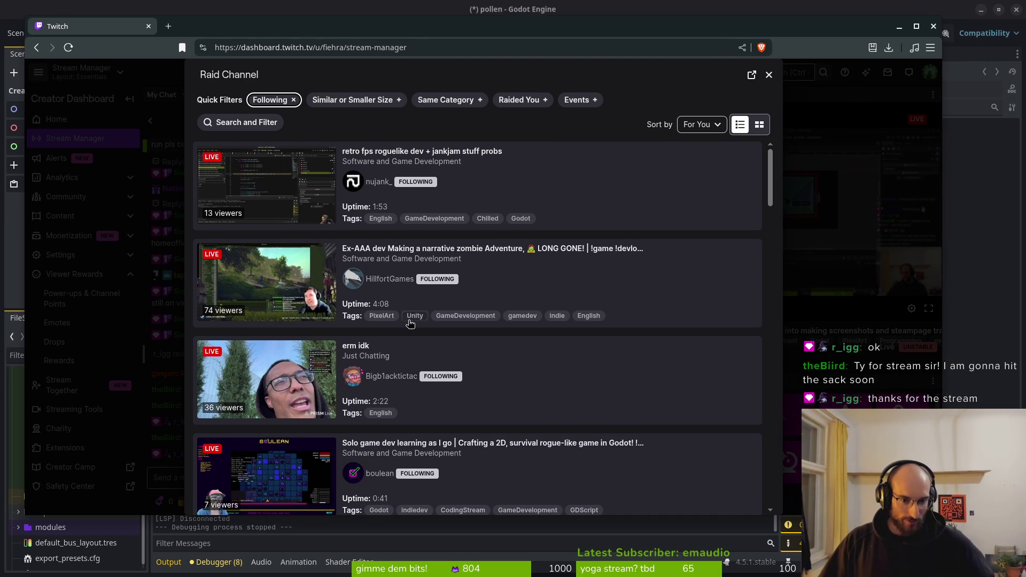
scroll(439, 288, down, 2)
scroll(575, 289, up, 2)
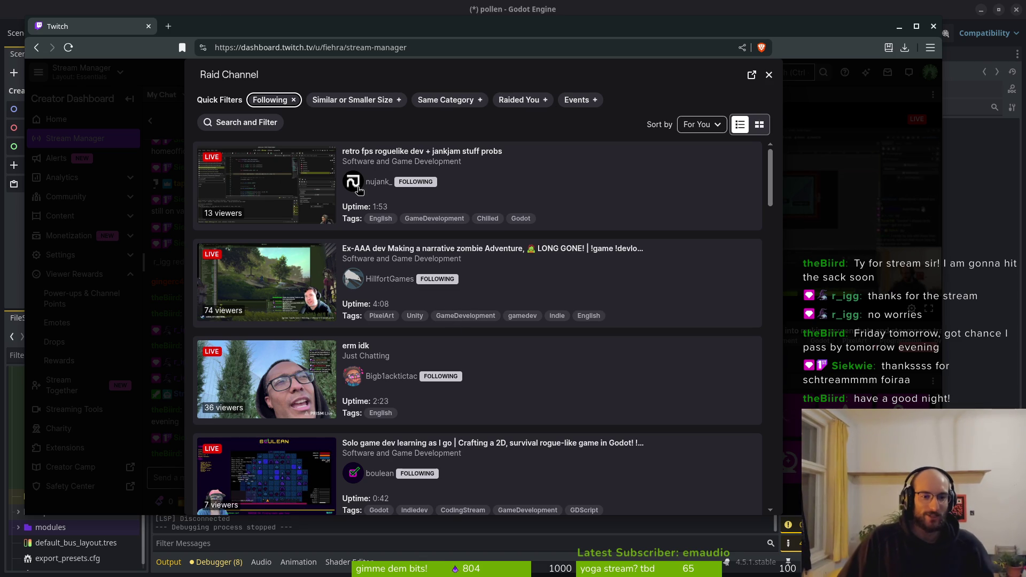
scroll(430, 177, down, 6)
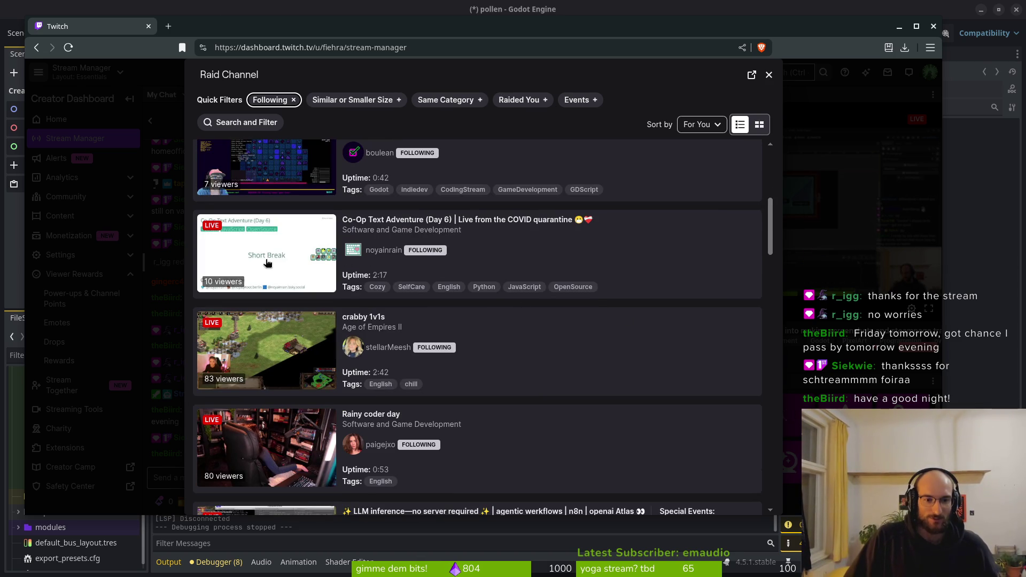